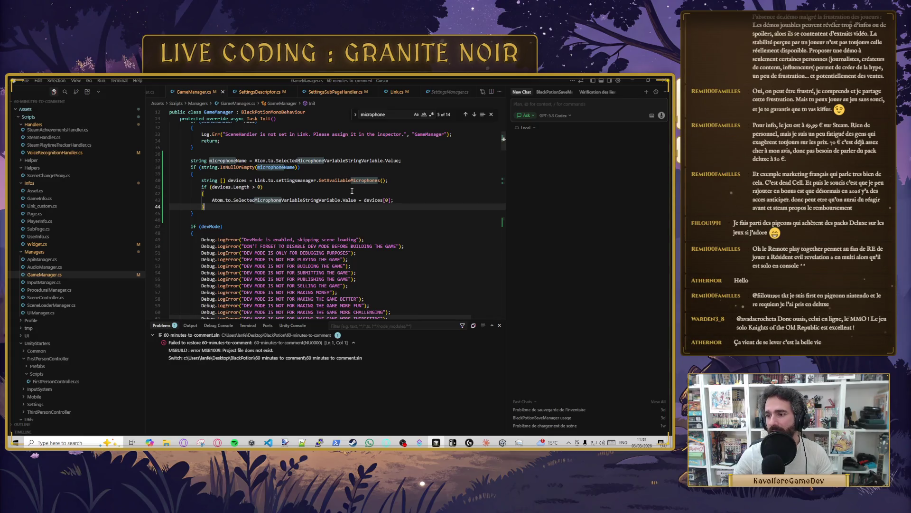
Step: Review the scene-load callback and microphone setup code in GameManager.cs
{"action": "scroll", "coordinate": [422, 229], "scroll_direction": "down", "scroll_amount": 5}
{"action": "left_click", "coordinate": [216, 235]}
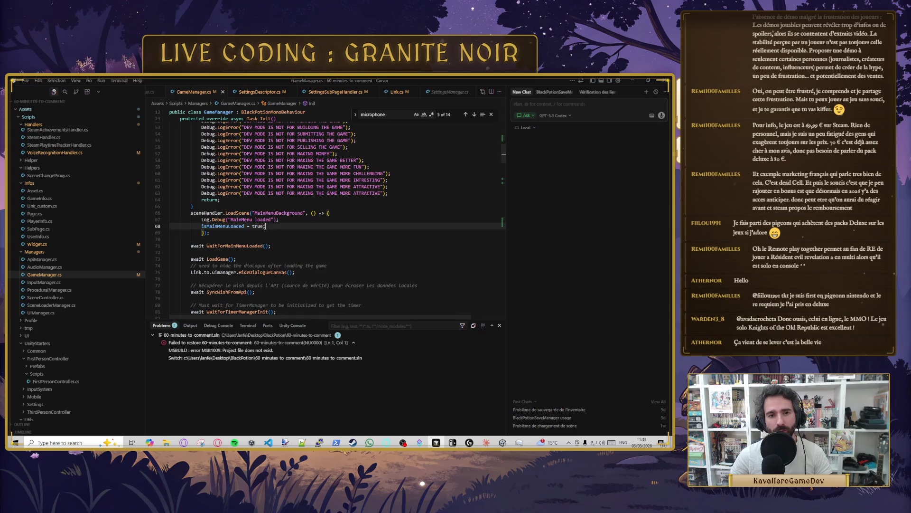
{"action": "scroll", "coordinate": [221, 238], "scroll_direction": "down", "scroll_amount": 1}
{"action": "left_click", "coordinate": [273, 237]}
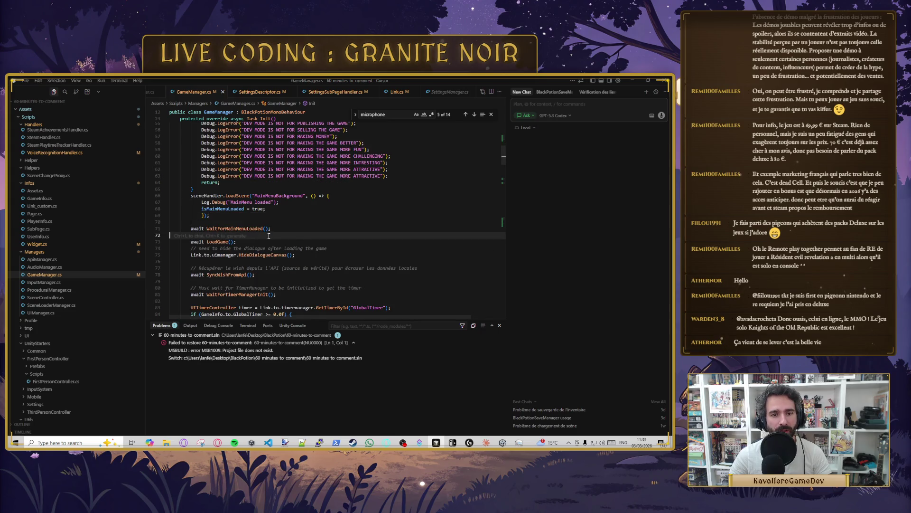
{"action": "scroll", "coordinate": [274, 236], "scroll_direction": "up", "scroll_amount": 4}
{"action": "left_click", "coordinate": [260, 186]}
Step: Open SettingsSubPageHandler.cs through file search and go to its OnSelectedMicrophoneChanged method
{"action": "key", "text": "ctrl+p"}
{"action": "type", "text": "setting"}
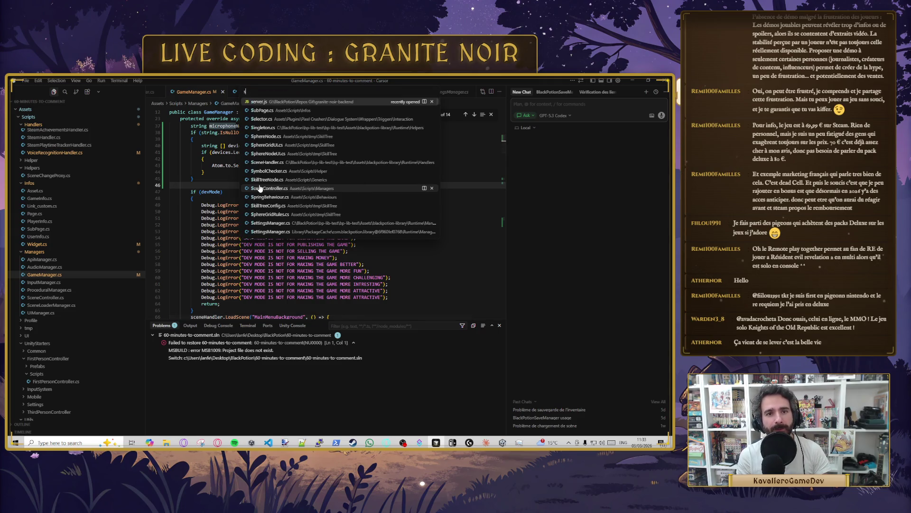
{"action": "key", "text": "Down"}
{"action": "key", "text": "Down"}
{"action": "key", "text": "Down"}
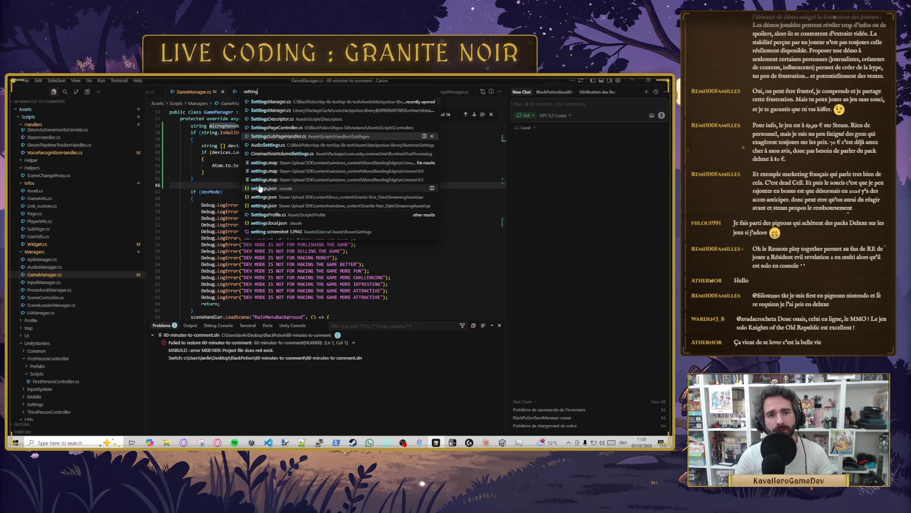
{"action": "key", "text": "Return"}
{"action": "left_click", "coordinate": [332, 211]}
{"action": "key", "text": "Down"}
{"action": "key", "text": "Down"}
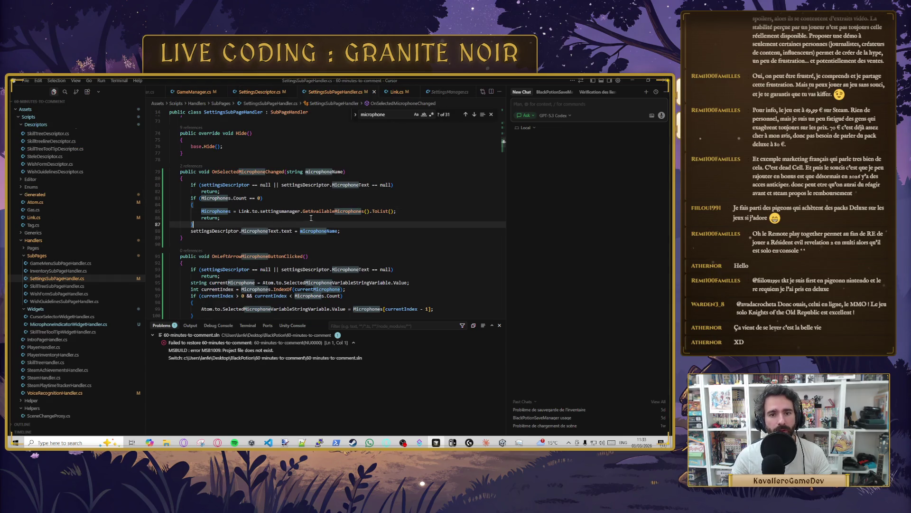
Step: Delete the early return; line after the microphone list reload
{"action": "left_click", "coordinate": [214, 191]}
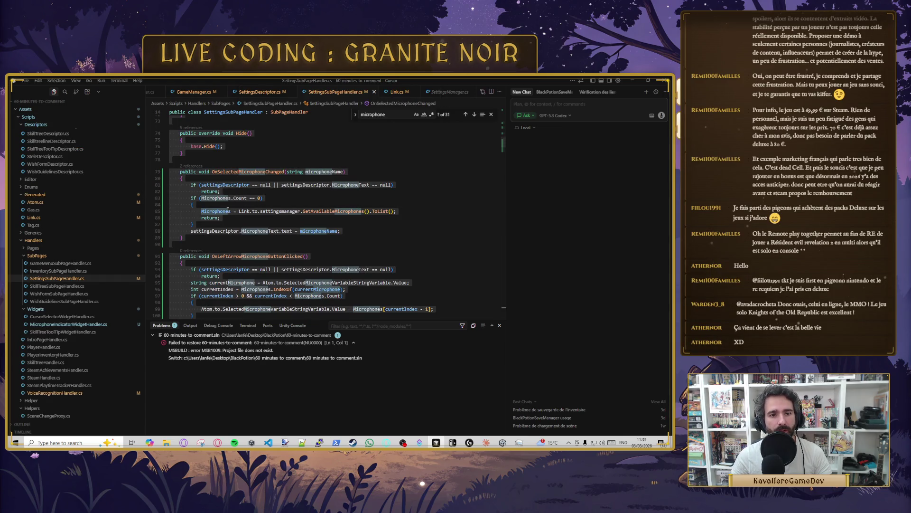
{"action": "double_click", "coordinate": [244, 171]}
{"action": "left_click", "coordinate": [216, 210]}
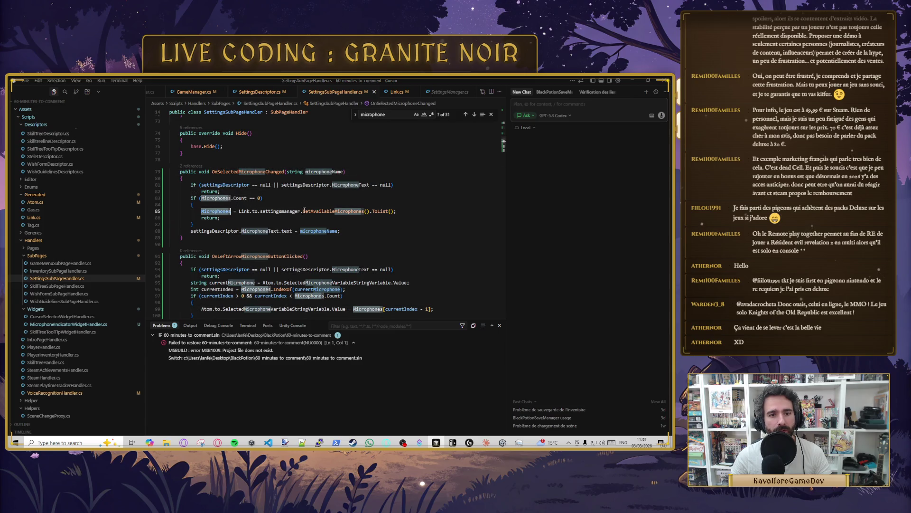
{"action": "key", "text": "Down"}
{"action": "key", "text": "Down"}
{"action": "key", "text": "Down"}
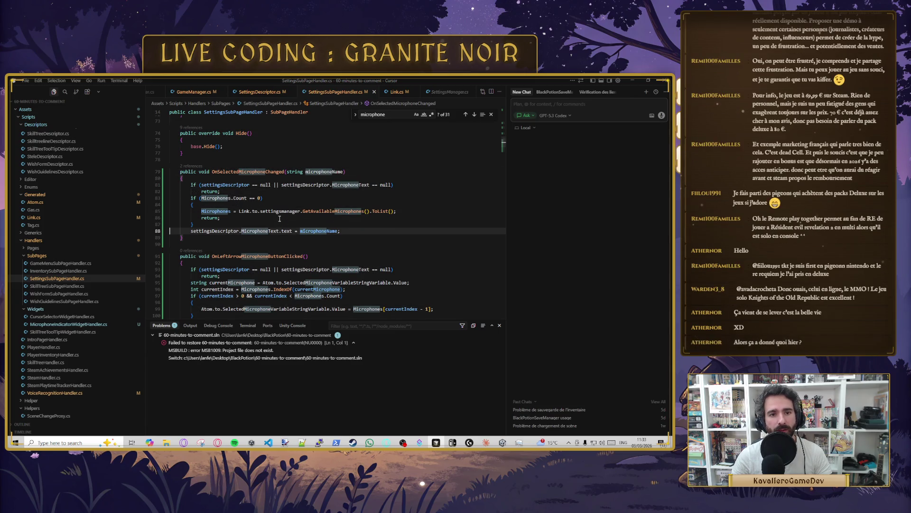
{"action": "key", "text": "Up"}
{"action": "key", "text": "Up"}
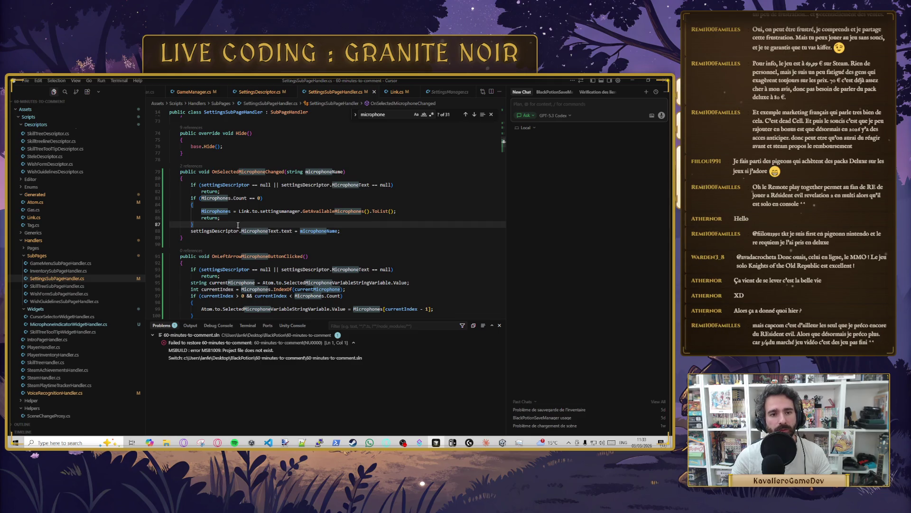
{"action": "key", "text": "shift+Down"}
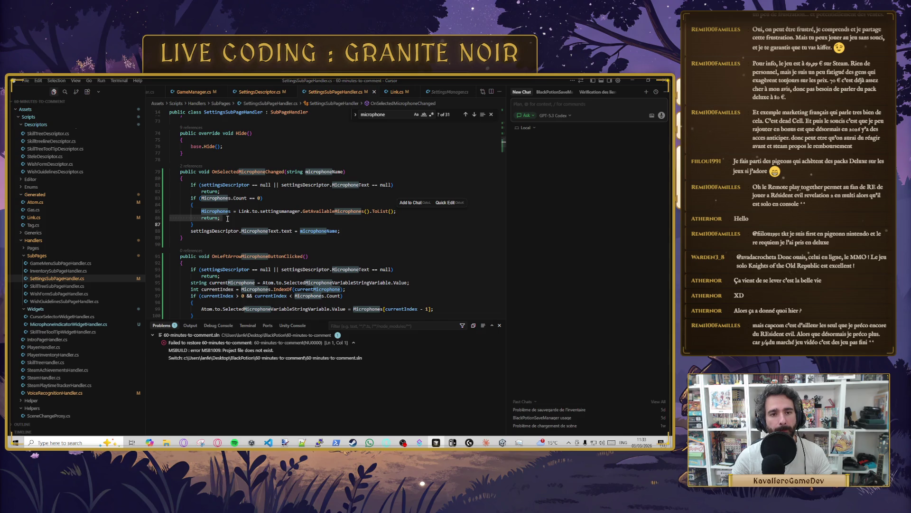
{"action": "key", "text": "Up"}
{"action": "key", "text": "Up"}
{"action": "key", "text": "End"}
{"action": "triple_click", "coordinate": [227, 218]}
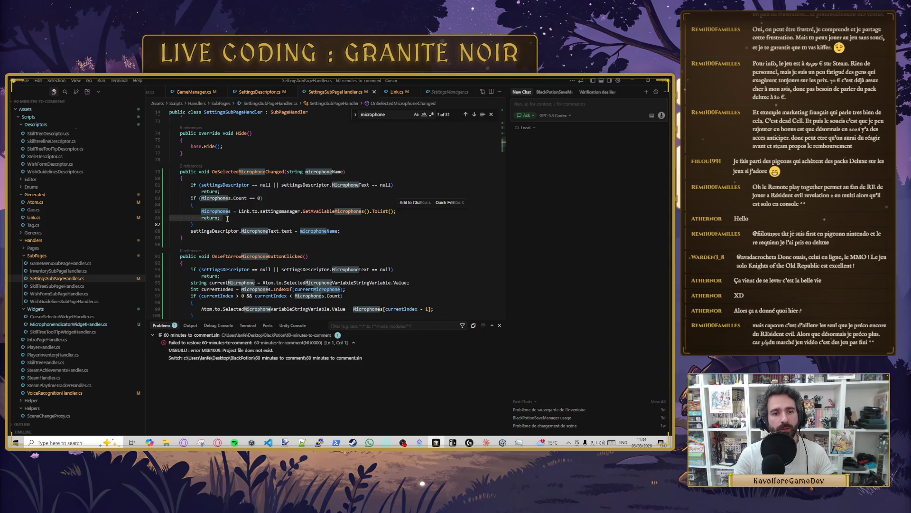
{"action": "key", "text": "Delete"}
Step: Append || "None" to the label assignment on line 87 and bring up fixes for its operator error
{"action": "key", "text": "Down"}
{"action": "key", "text": "End"}
{"action": "key", "text": "Left"}
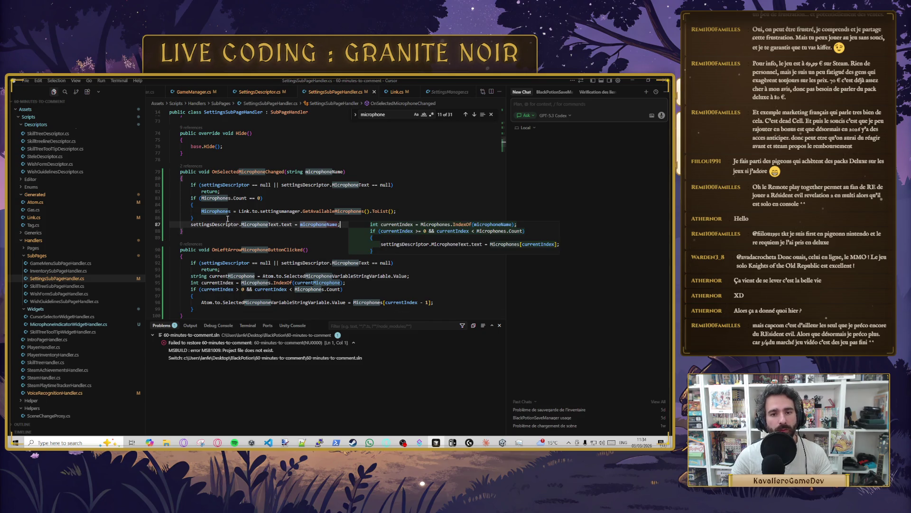
{"action": "type", "text": "|| \""}
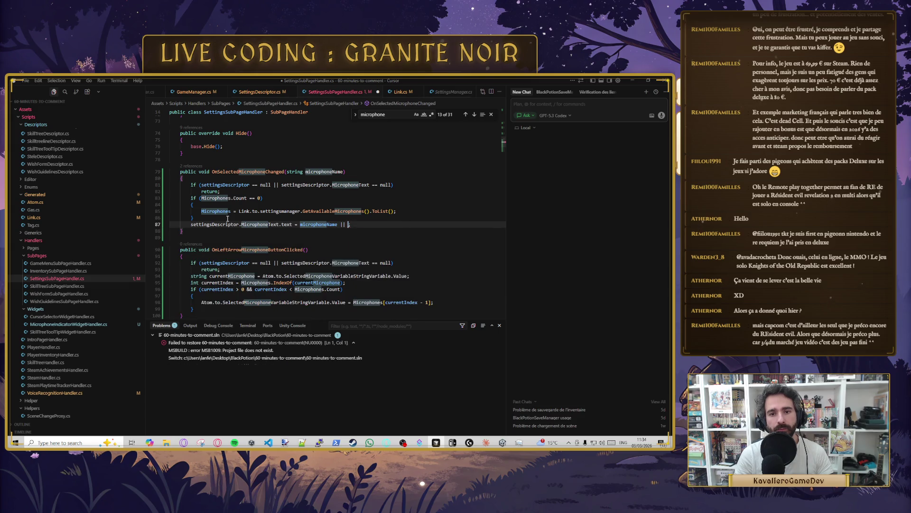
{"action": "type", "text": "No"}
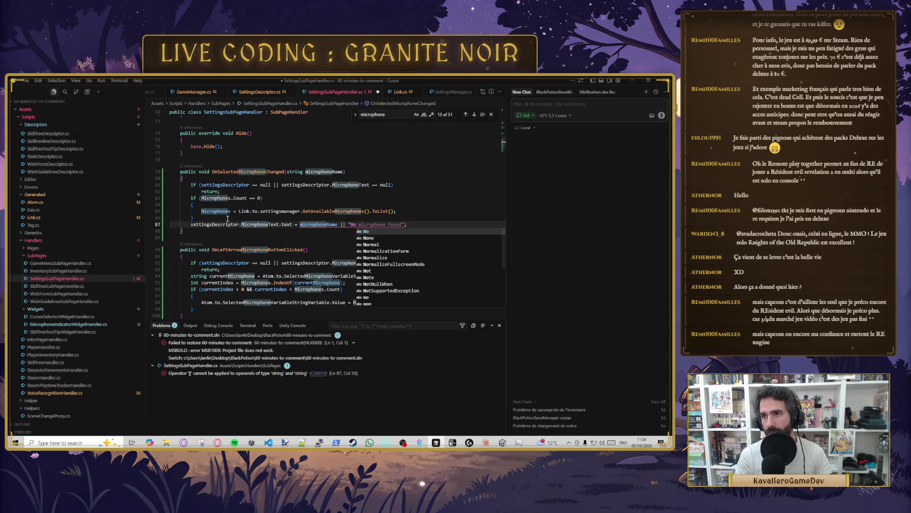
{"action": "type", "text": "ne"}
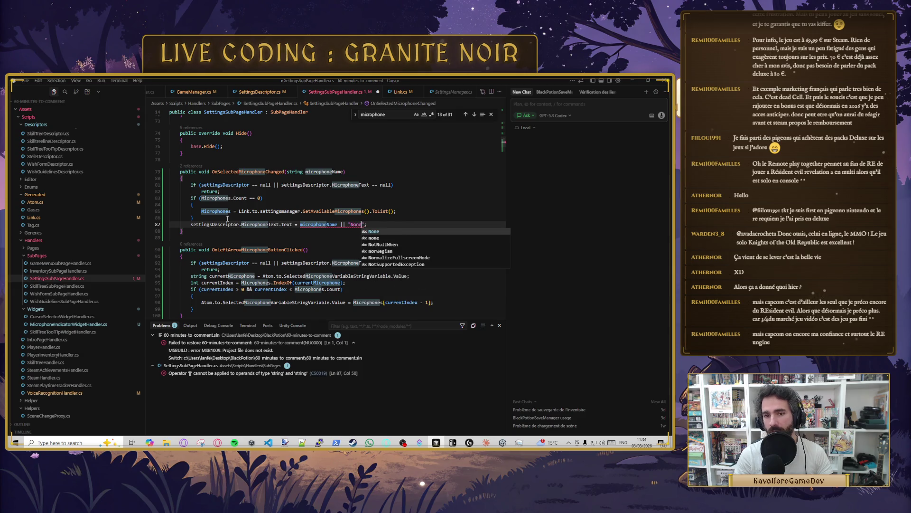
{"action": "key", "text": "Return"}
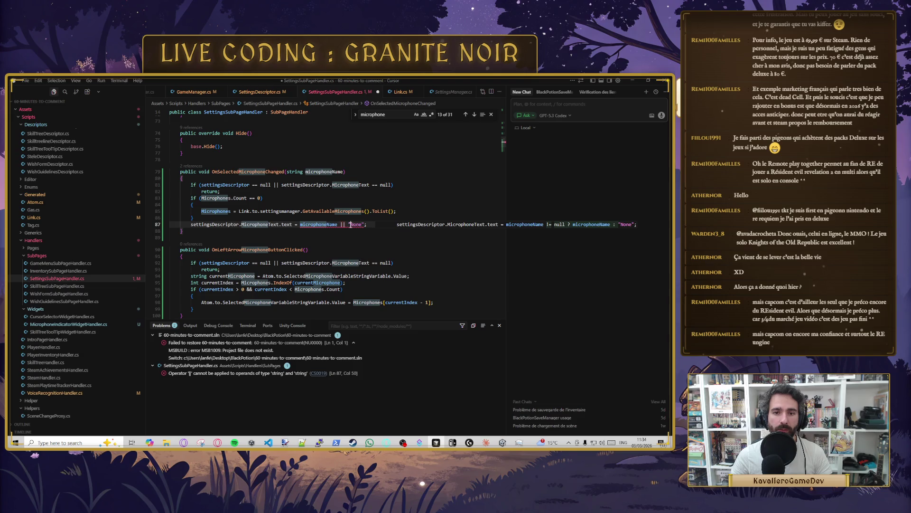
{"action": "left_click", "coordinate": [314, 224]}
{"action": "left_click", "coordinate": [344, 224]}
{"action": "key", "text": "BackSpace"}
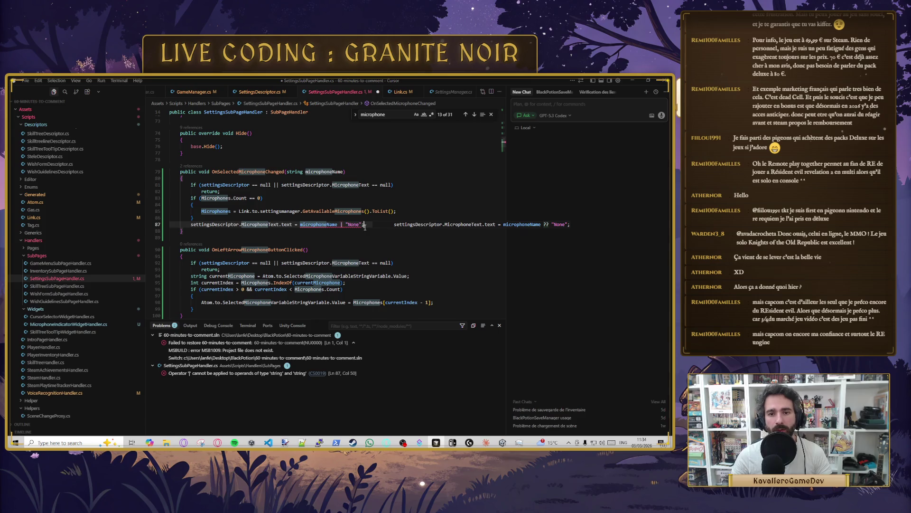
{"action": "mouse_move", "coordinate": [322, 225]}
{"action": "left_click", "coordinate": [377, 214]}
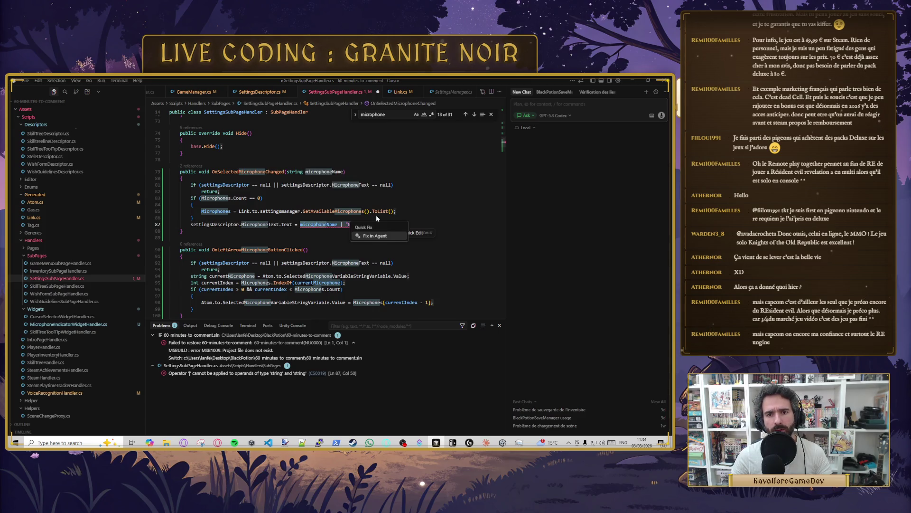
Step: Send the operator error to the AI agent and pick its suggested ?? "None" replacement line
{"action": "left_click", "coordinate": [377, 236]}
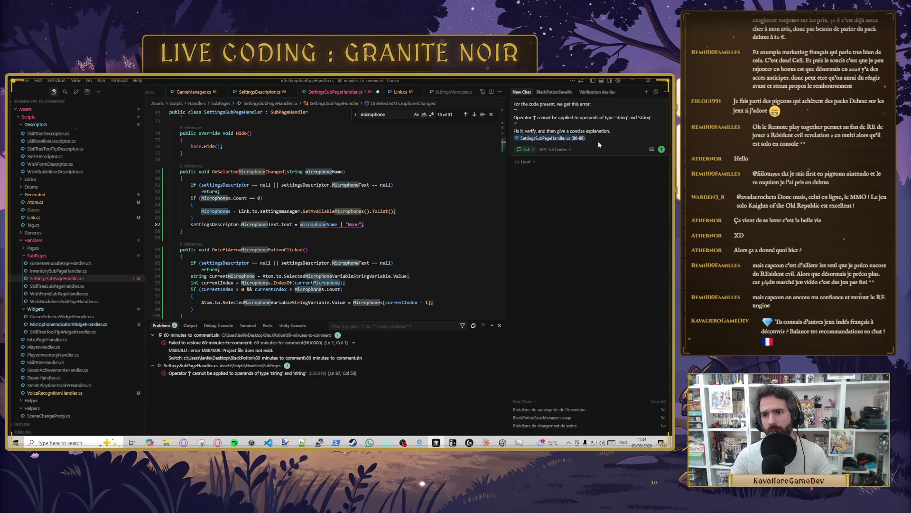
{"action": "key", "text": "Return"}
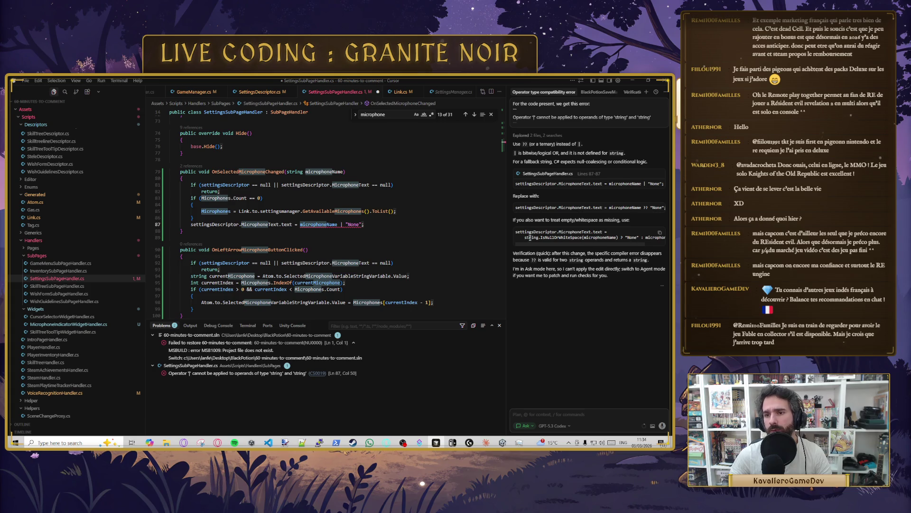
{"action": "left_click", "coordinate": [643, 208]}
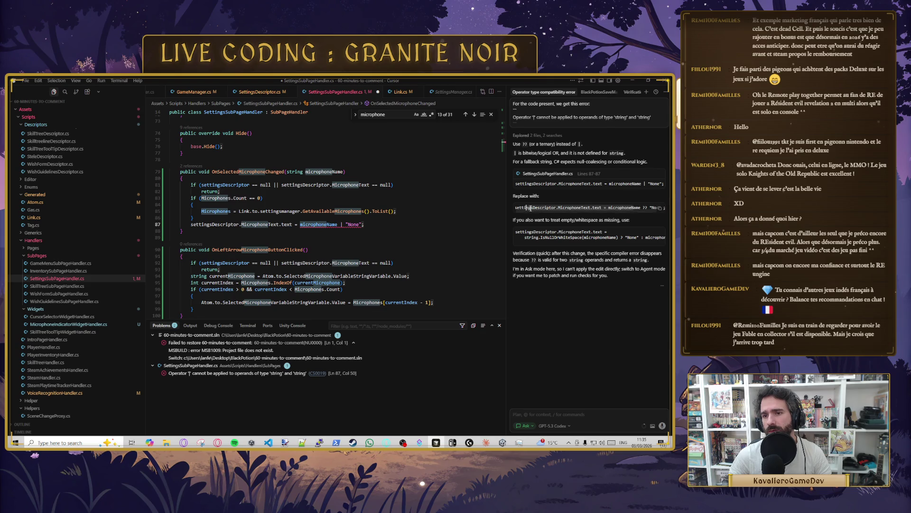
{"action": "left_click", "coordinate": [662, 212]}
Step: Paste the ?? fallback line over line 87, accept the suggested completions, and save
{"action": "triple_click", "coordinate": [304, 224]}
{"action": "type", "text": "settingsDescriptor.MicrophoneText.text = microphoneName ?? \"None\";"}
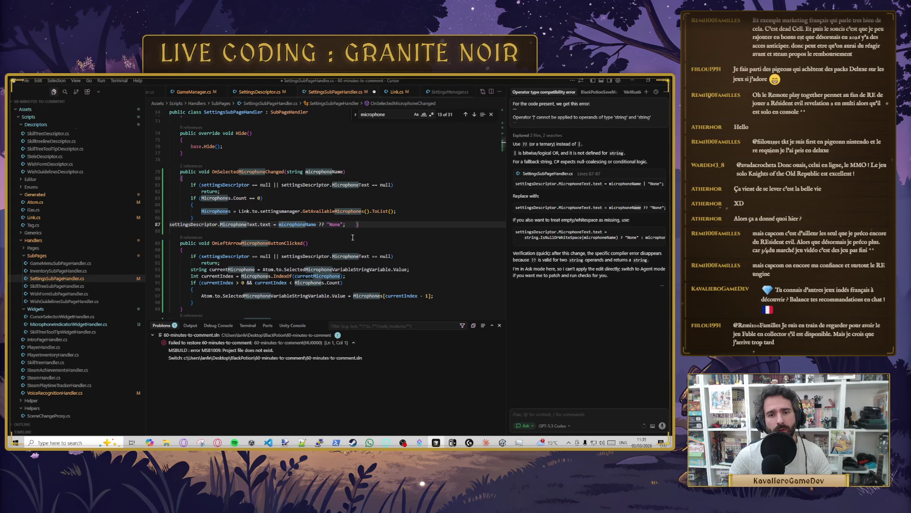
{"action": "key", "text": "Tab"}
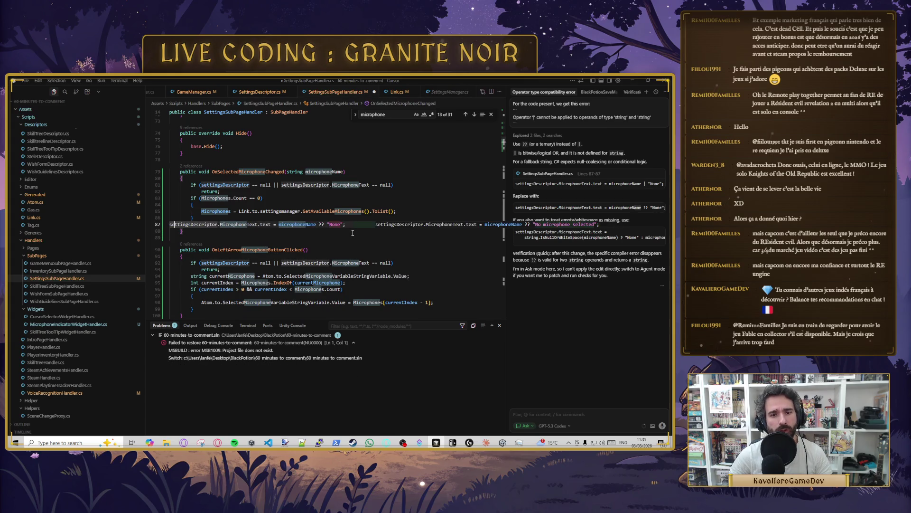
{"action": "key", "text": "Tab"}
{"action": "key", "text": "ctrl+s"}
Step: Replace line 87 with the chat's string.IsNullOrWhiteSpace version, removing the stray brace, then save
{"action": "left_click", "coordinate": [345, 224]}
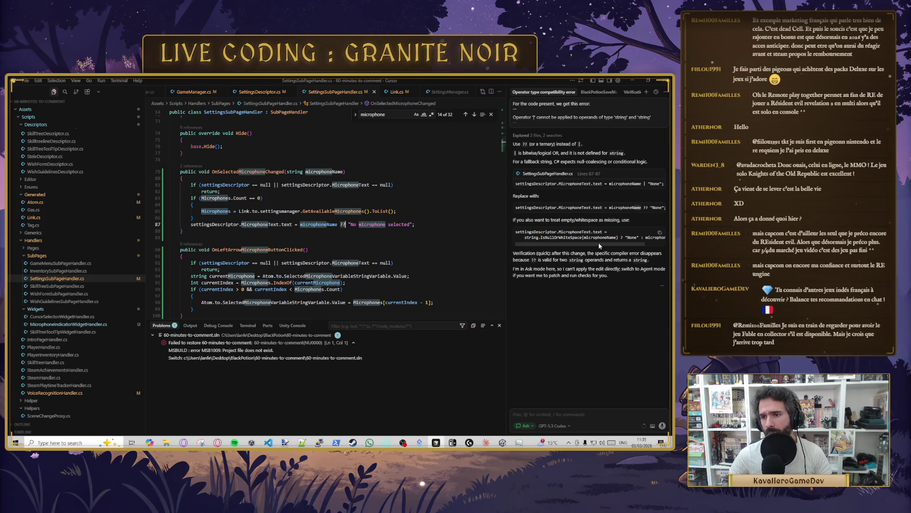
{"action": "scroll", "coordinate": [591, 243], "scroll_direction": "right", "scroll_amount": 2}
{"action": "mouse_move", "coordinate": [591, 240]}
{"action": "left_mouse_down"}
{"action": "mouse_move", "coordinate": [664, 237]}
{"action": "mouse_move", "coordinate": [533, 237]}
{"action": "mouse_move", "coordinate": [600, 233]}
{"action": "left_mouse_up"}
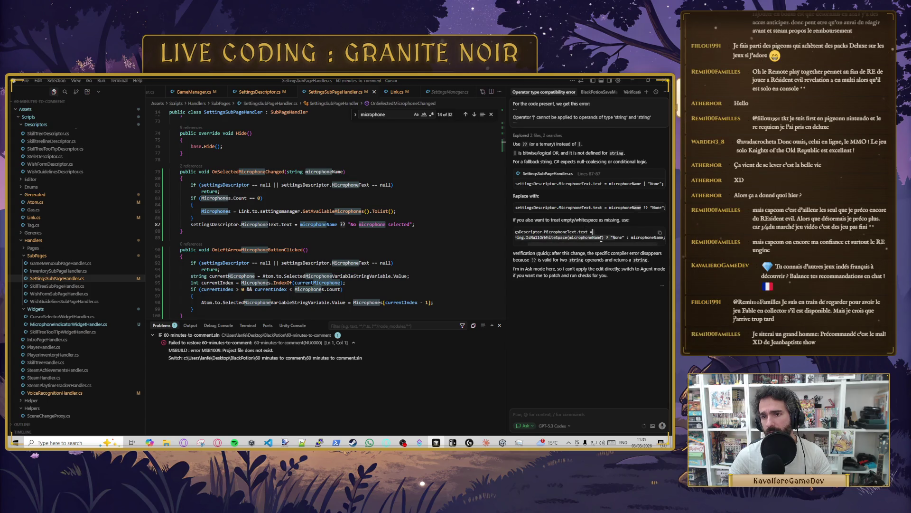
{"action": "triple_click", "coordinate": [601, 239]}
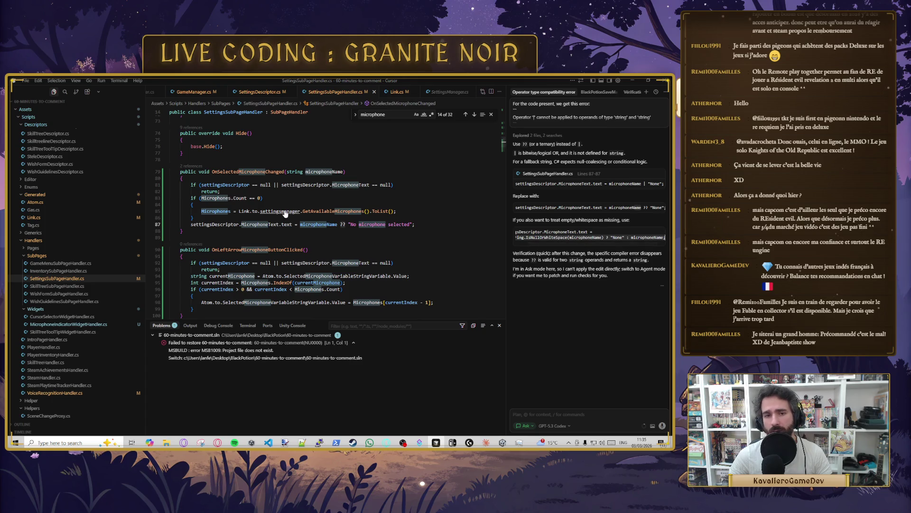
{"action": "triple_click", "coordinate": [220, 224]}
{"action": "type", "text": "string.IsNullOrWhiteSpace(microphoneName) ? \"None\" : microphoneName;"}
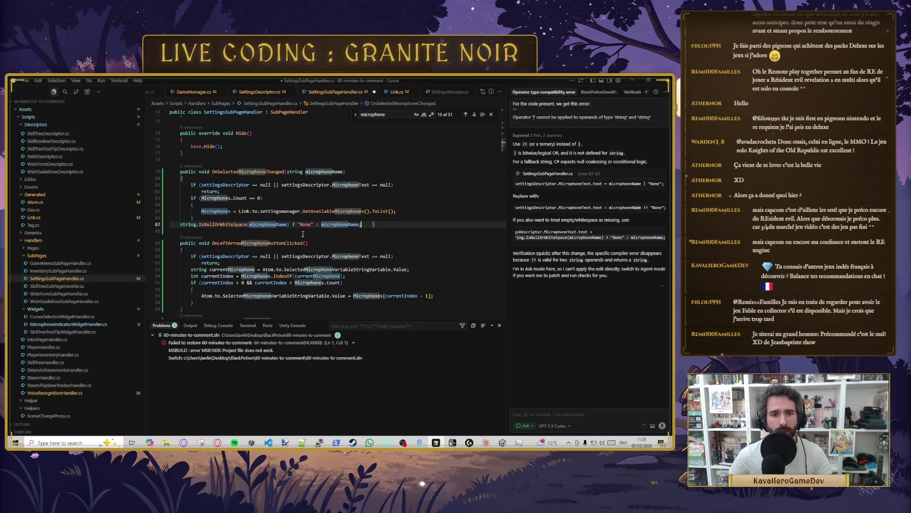
{"action": "left_click", "coordinate": [374, 224]}
{"action": "key", "text": "BackSpace"}
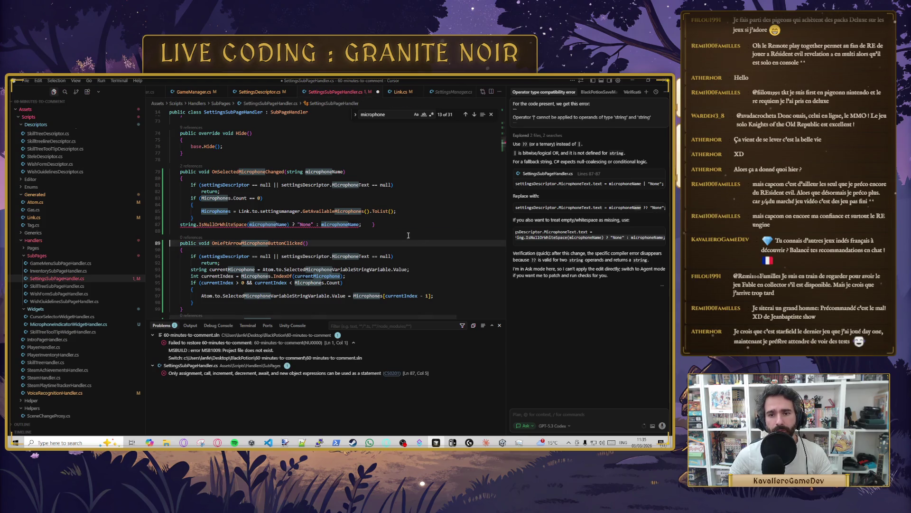
{"action": "key", "text": "Tab"}
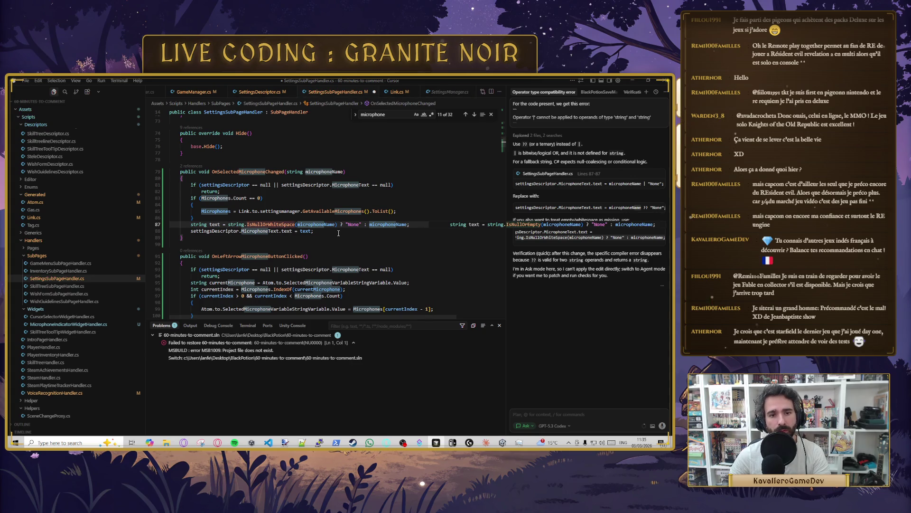
{"action": "left_click", "coordinate": [351, 237]}
{"action": "key", "text": "ctrl+s"}
Step: Move the whitespace-check expression into the label text, delete the incomplete string text line, and reject the debug log suggestion
{"action": "left_click_drag", "start_coordinate": [227, 224], "coordinate": [407, 224]}
{"action": "key", "text": "ctrl+x"}
{"action": "double_click", "coordinate": [306, 231]}
{"action": "key", "text": "ctrl+v"}
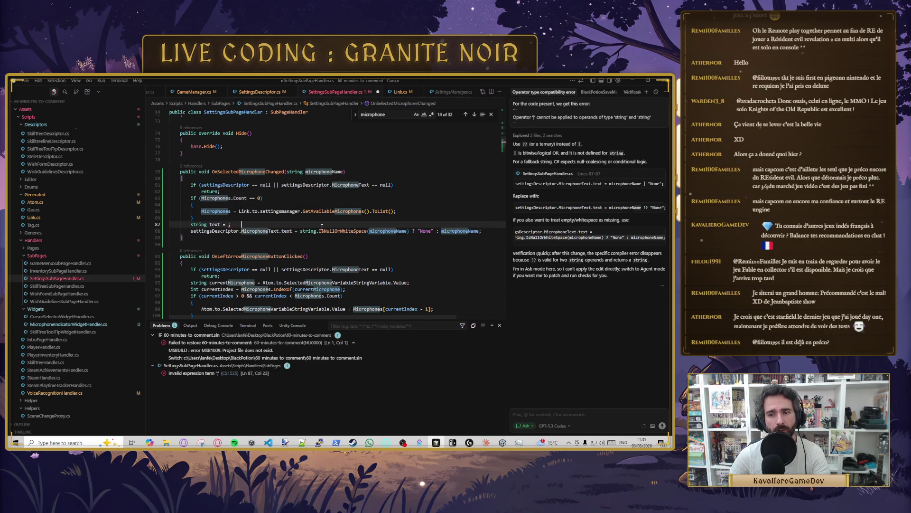
{"action": "key", "text": "ctrl+shift+k"}
{"action": "key", "text": "ctrl+s"}
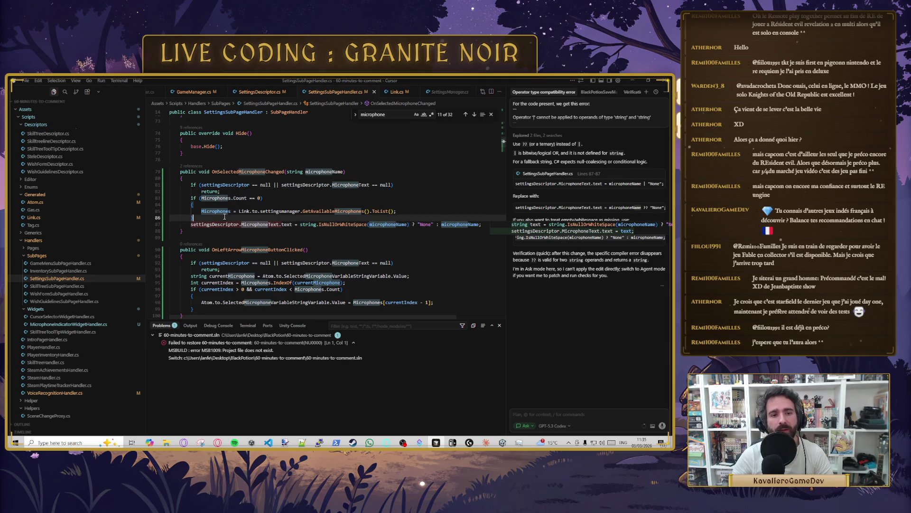
{"action": "key", "text": "Return"}
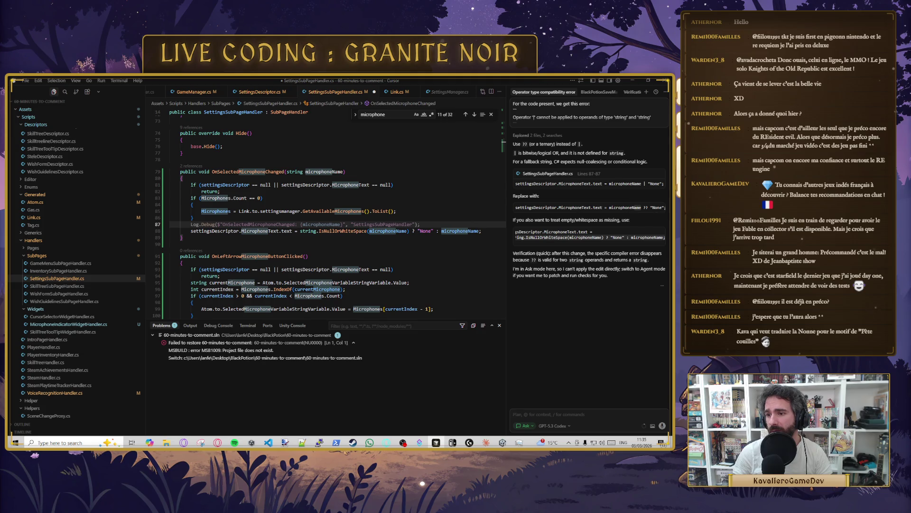
{"action": "key", "text": "Escape"}
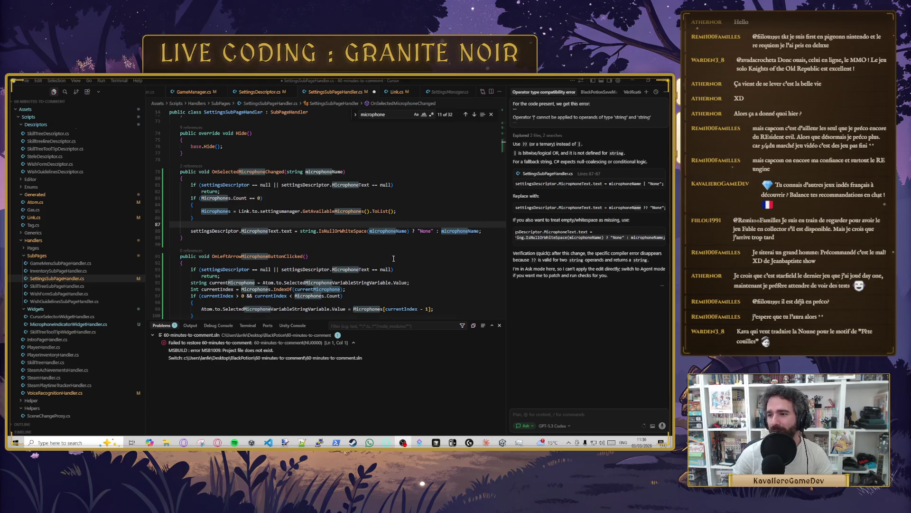
Step: Add a string text variable holding the microphone name or "None" fallback
{"action": "left_click", "coordinate": [212, 224]}
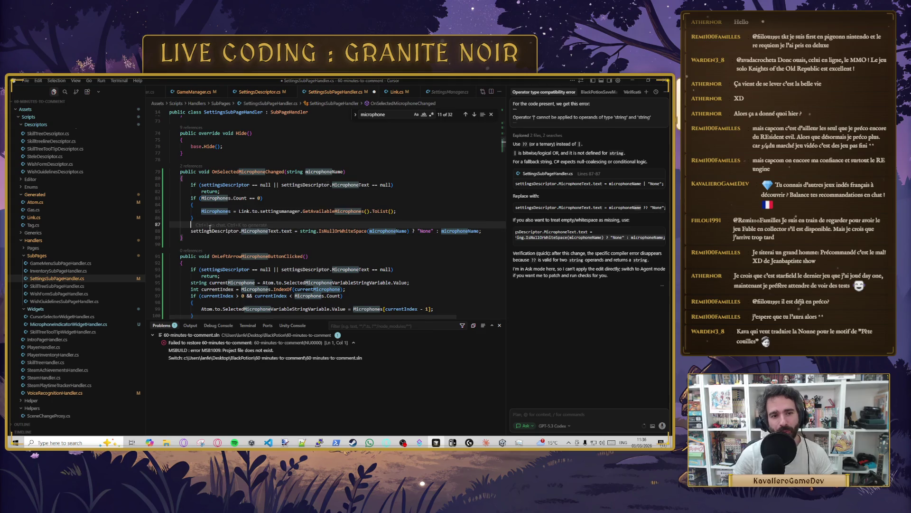
{"action": "key", "text": "Tab"}
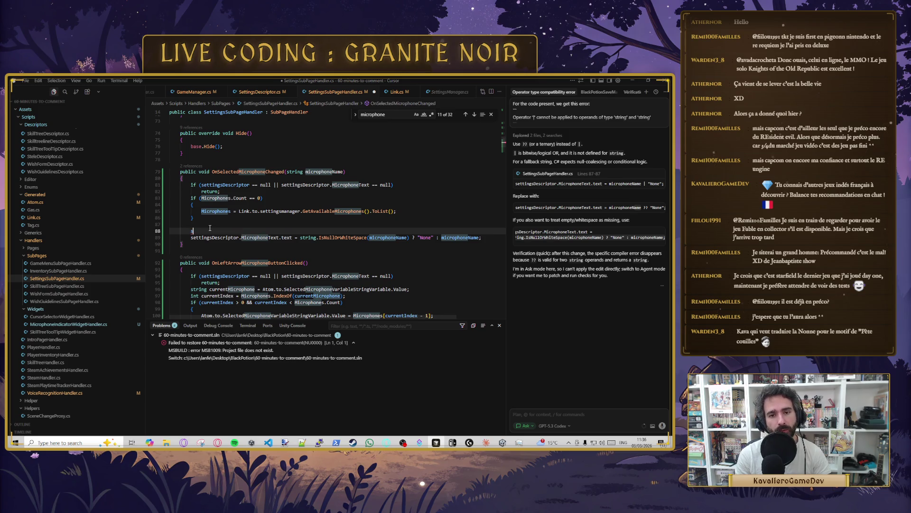
{"action": "left_click", "coordinate": [299, 239]}
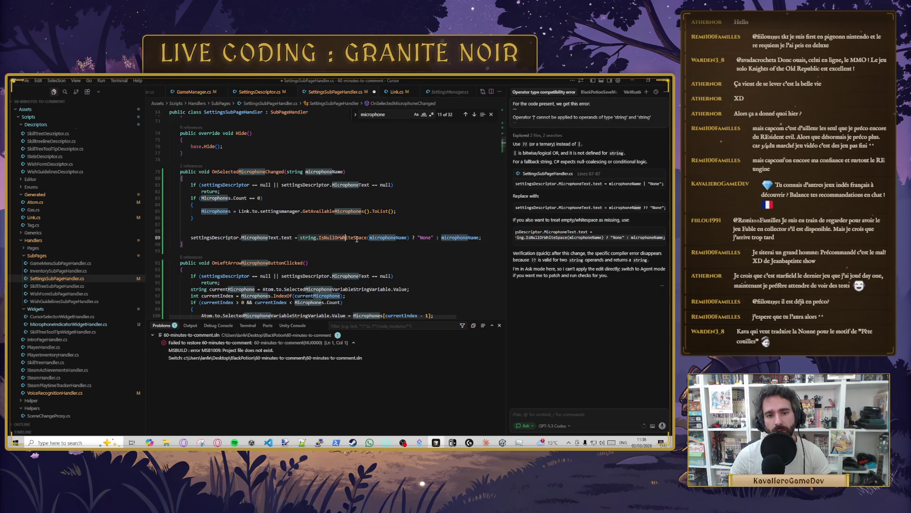
{"action": "left_click", "coordinate": [276, 229]}
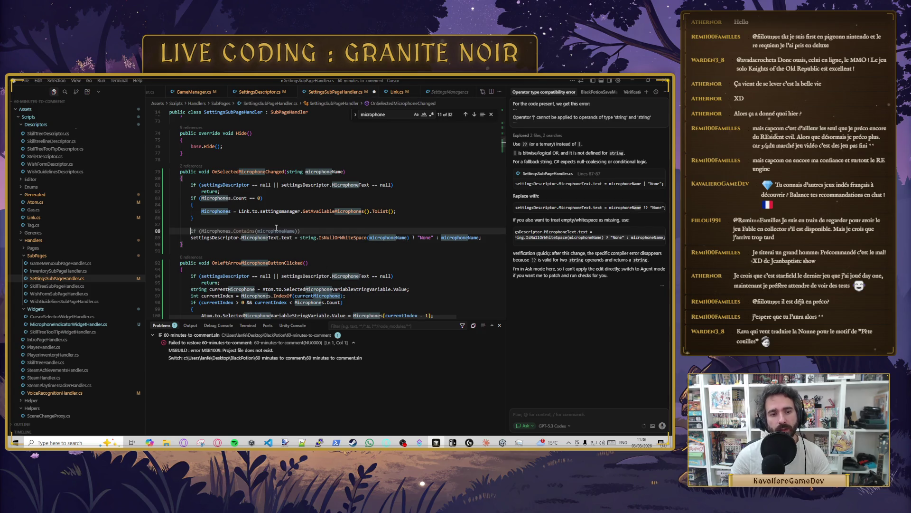
{"action": "type", "text": "string text"}
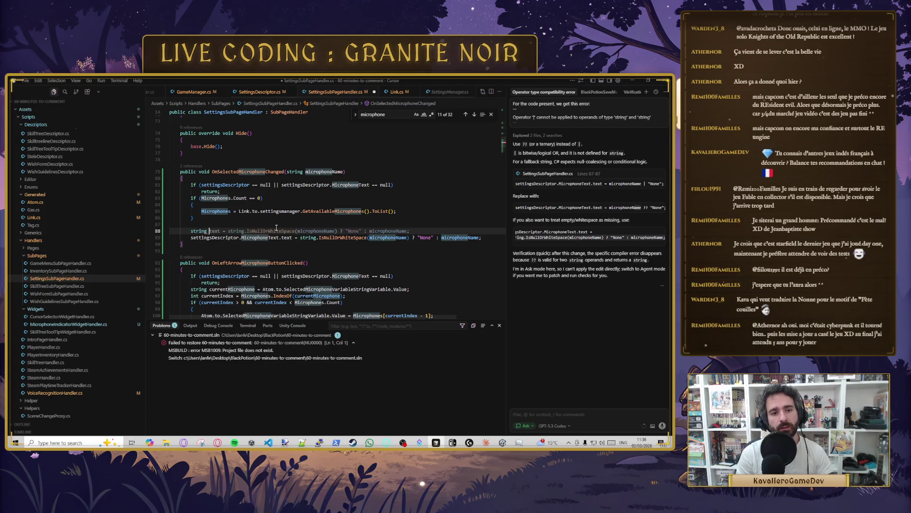
{"action": "key", "text": "Tab"}
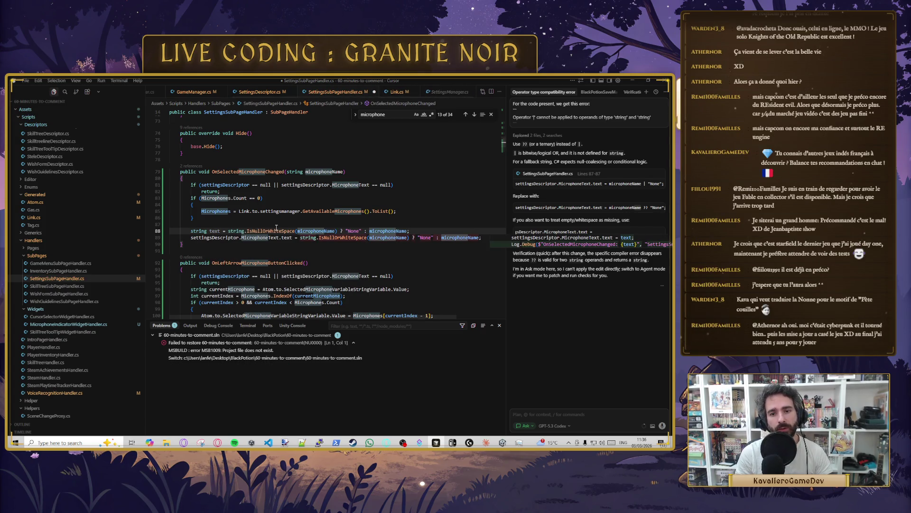
{"action": "key", "text": "Return"}
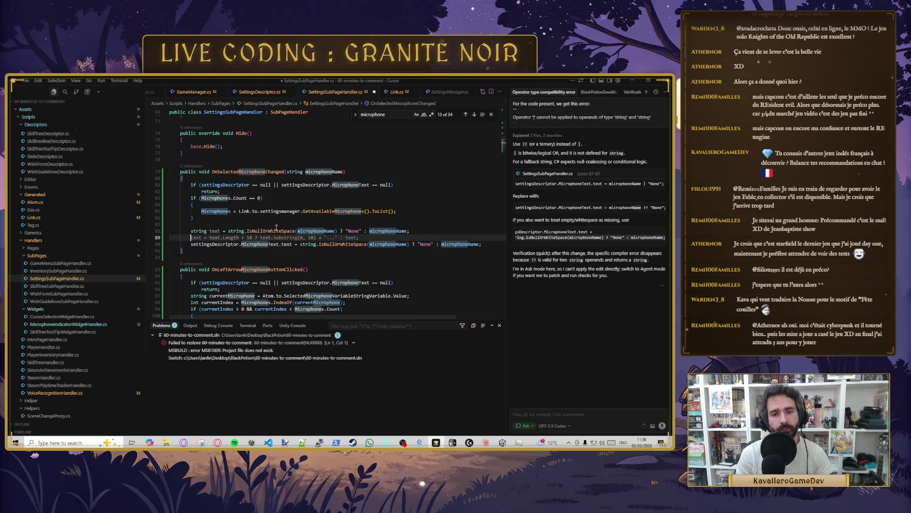
Step: Add string[] splitText = text.Split('(') below it, followed by a blank line
{"action": "type", "text": "if"}
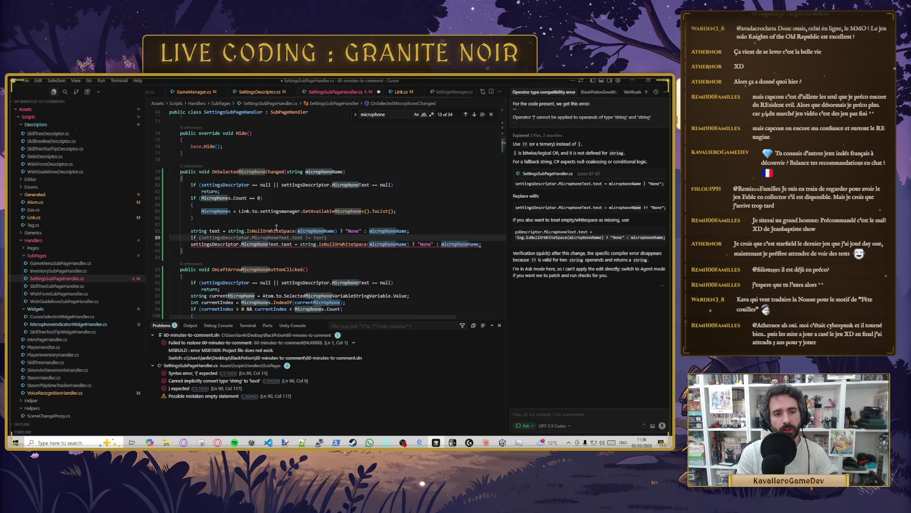
{"action": "key", "text": "BackSpace"}
{"action": "key", "text": "BackSpace"}
{"action": "key", "text": "BackSpace"}
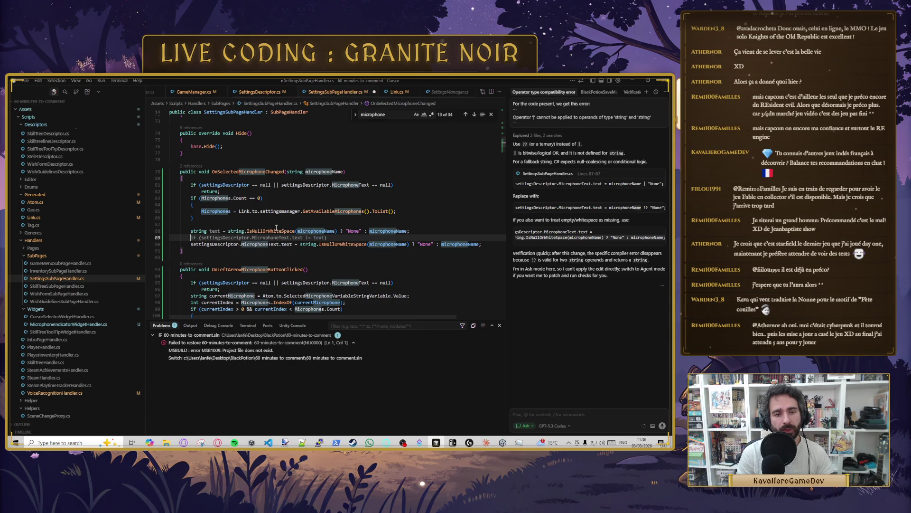
{"action": "type", "text": "string"}
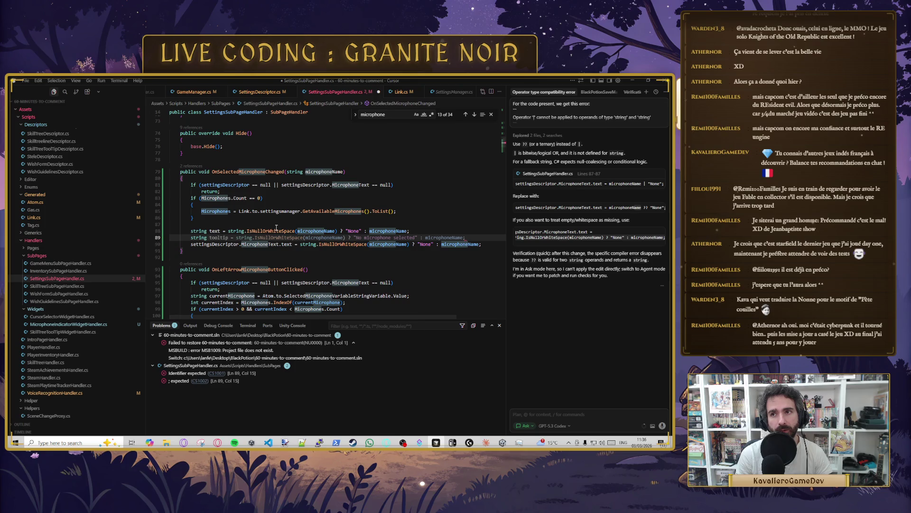
{"action": "type", "text": "spt"}
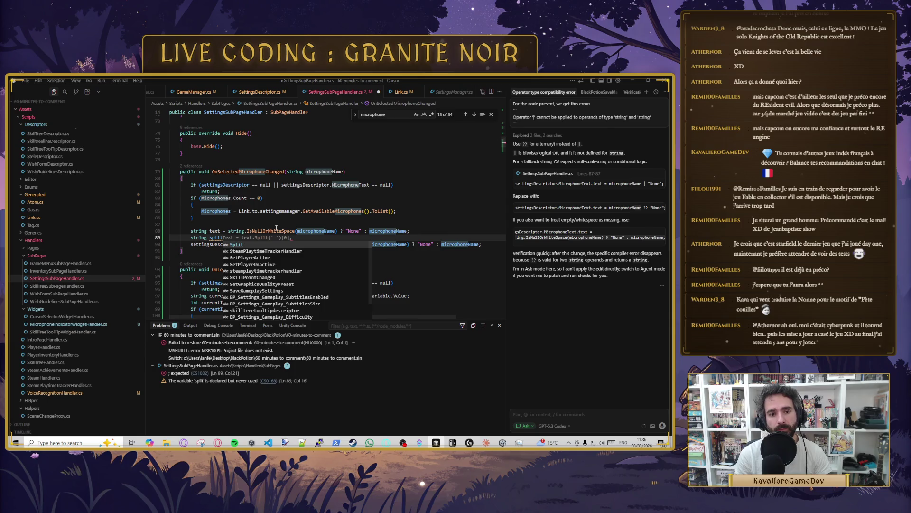
{"action": "key", "text": "Tab"}
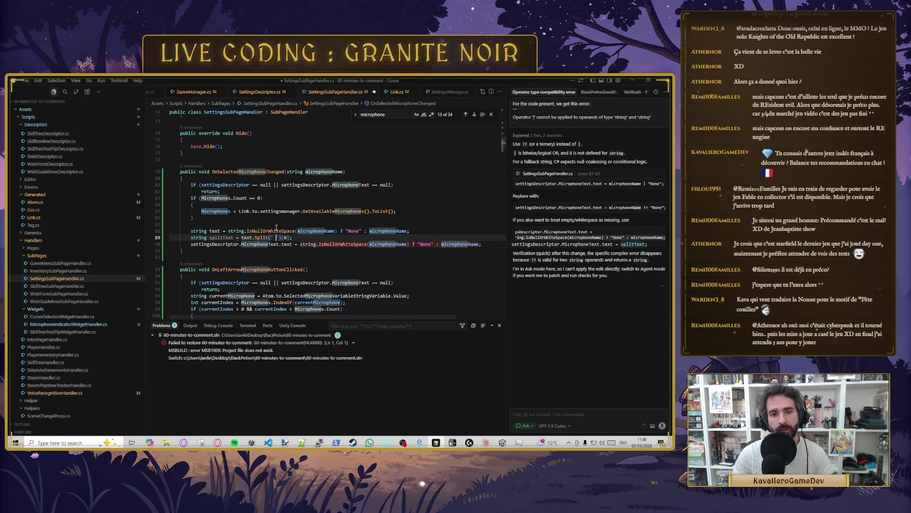
{"action": "key", "text": "BackSpace"}
{"action": "type", "text": "("}
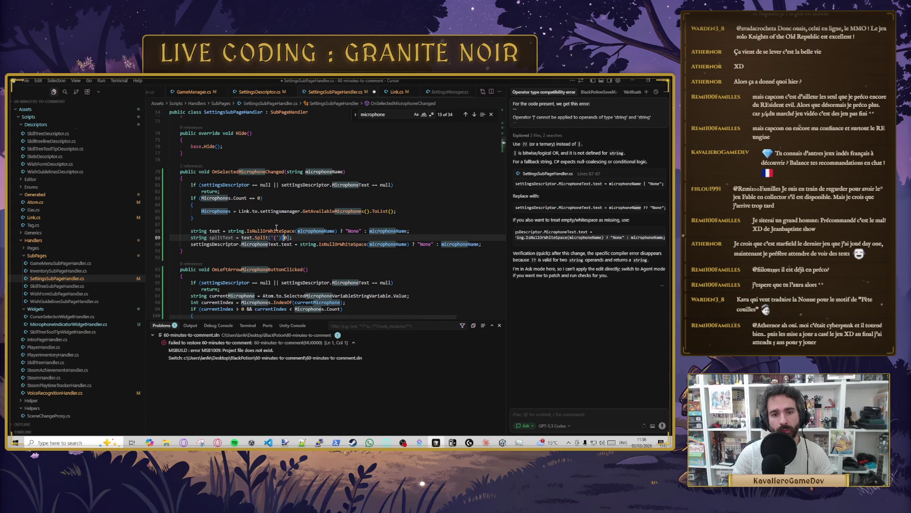
{"action": "key", "text": "BackSpace"}
{"action": "key", "text": "BackSpace"}
{"action": "key", "text": "BackSpace"}
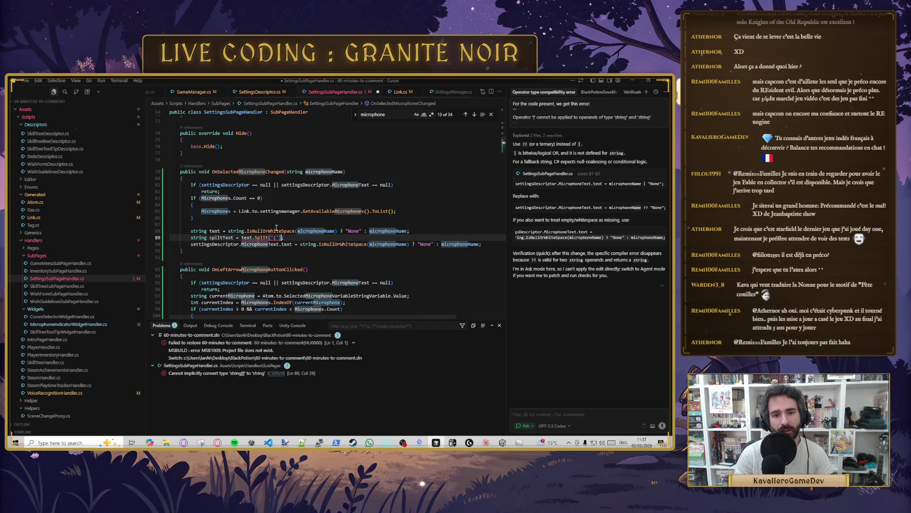
{"action": "key", "text": "Tab"}
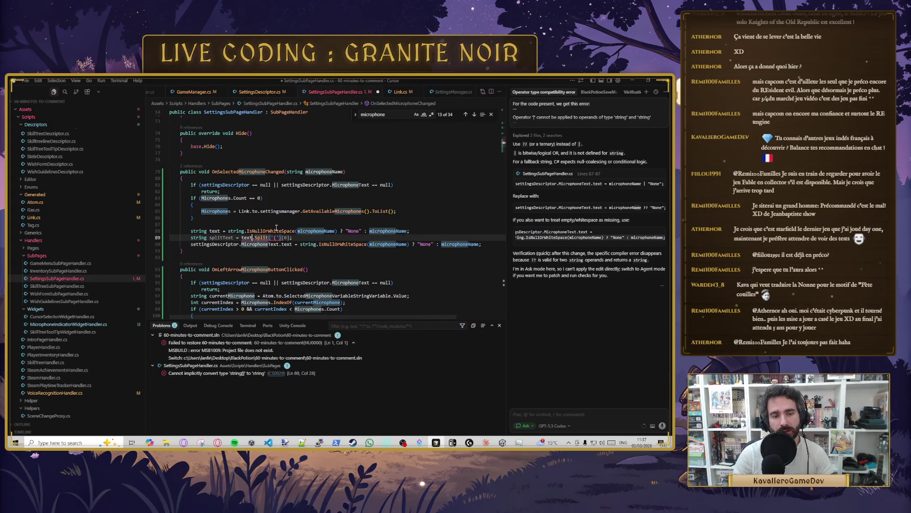
{"action": "key", "text": "ctrl+z"}
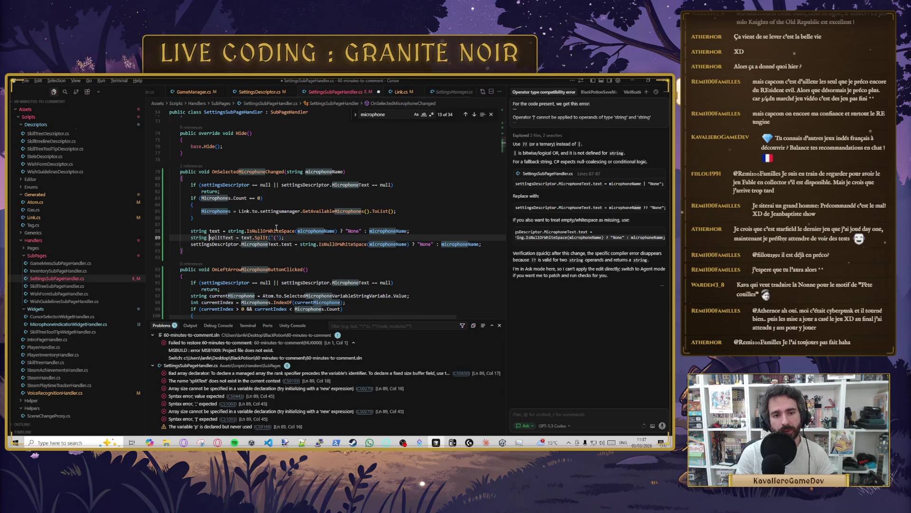
{"action": "key", "text": "ctrl+z"}
{"action": "key", "text": "ctrl+z"}
{"action": "key", "text": "ctrl+z"}
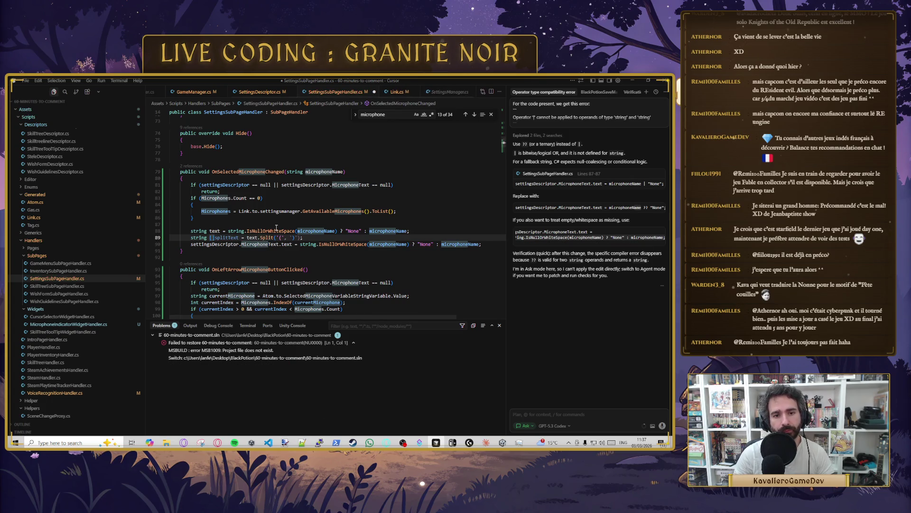
{"action": "key", "text": "ctrl+y"}
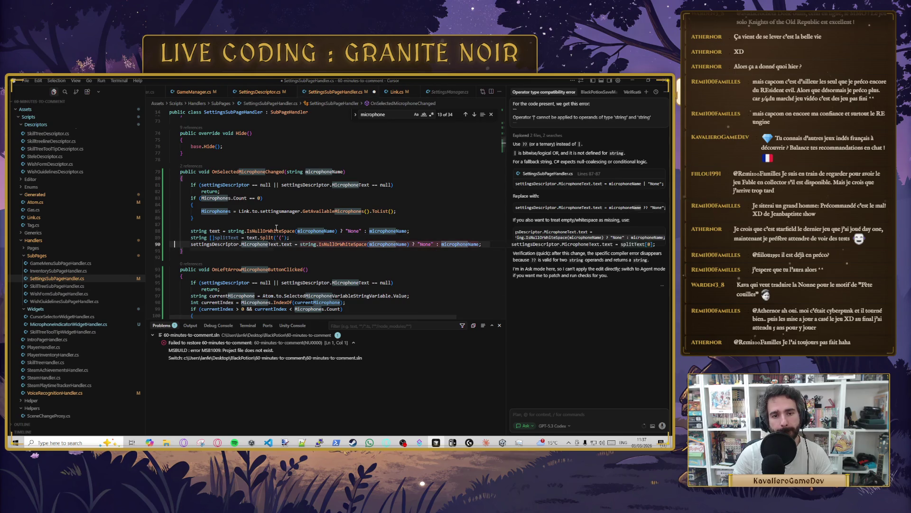
{"action": "key", "text": "Up"}
{"action": "key", "text": "Up"}
{"action": "key", "text": "End"}
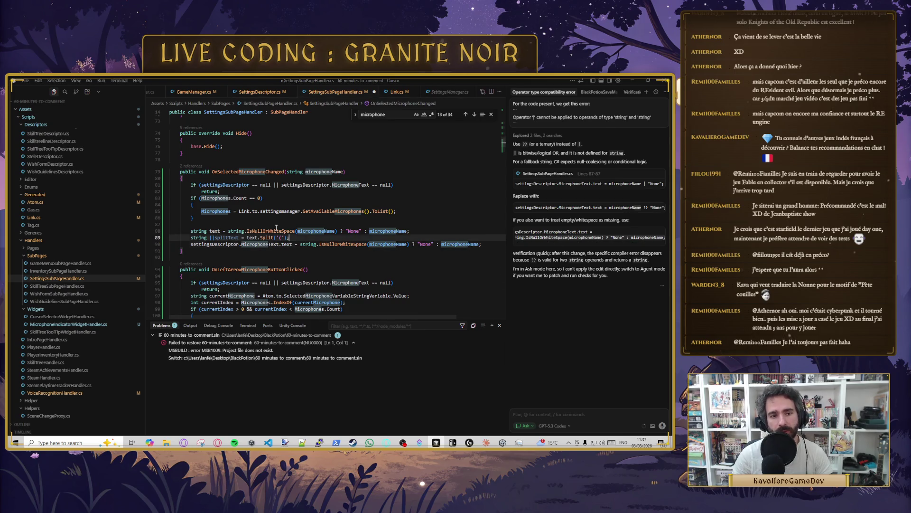
{"action": "key", "text": "Return"}
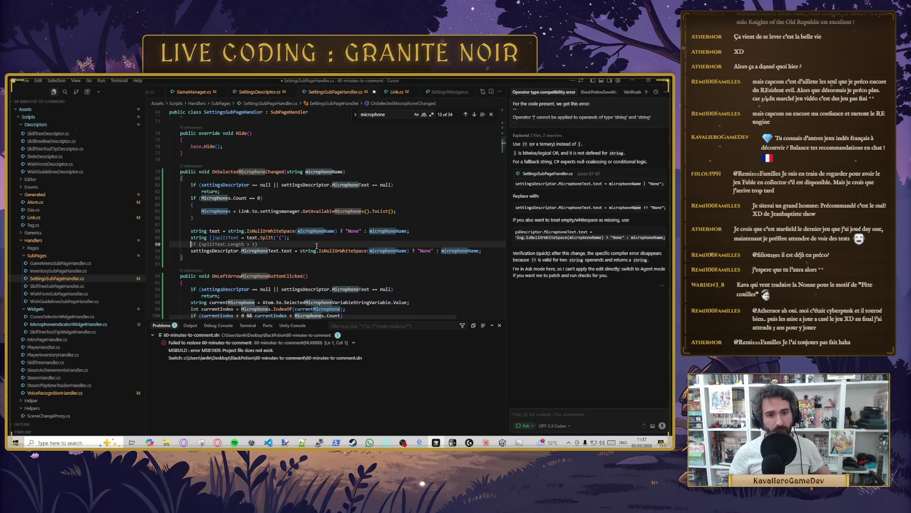
Step: Change the accepted splitText condition to check text.IndexOf("(") >= 0
{"action": "key", "text": "Tab"}
{"action": "key", "text": "Tab"}
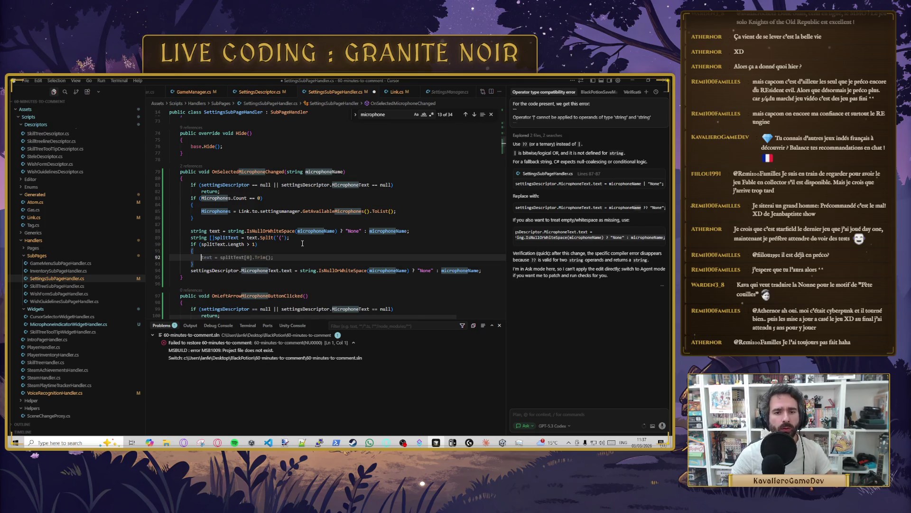
{"action": "double_click", "coordinate": [216, 244]}
{"action": "type", "text": "tex"}
{"action": "type", "text": "t.ind"}
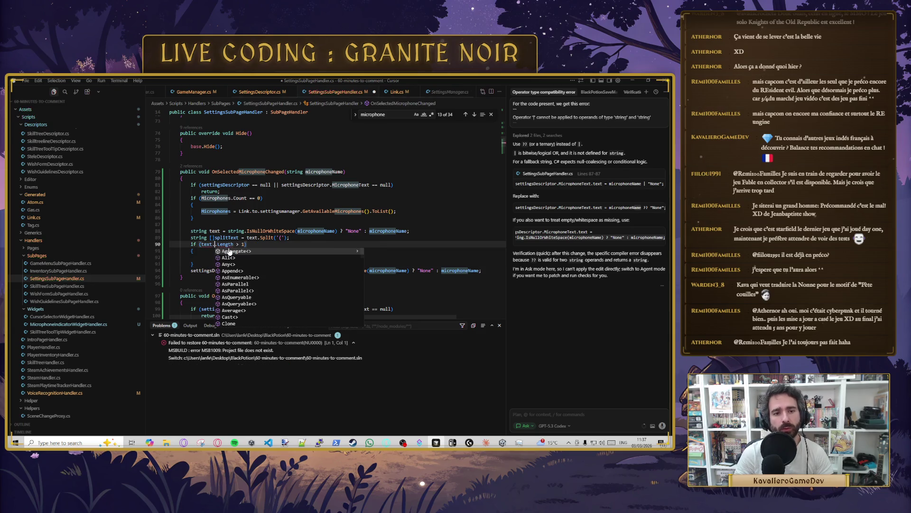
{"action": "key", "text": "Tab"}
{"action": "type", "text": "(\""}
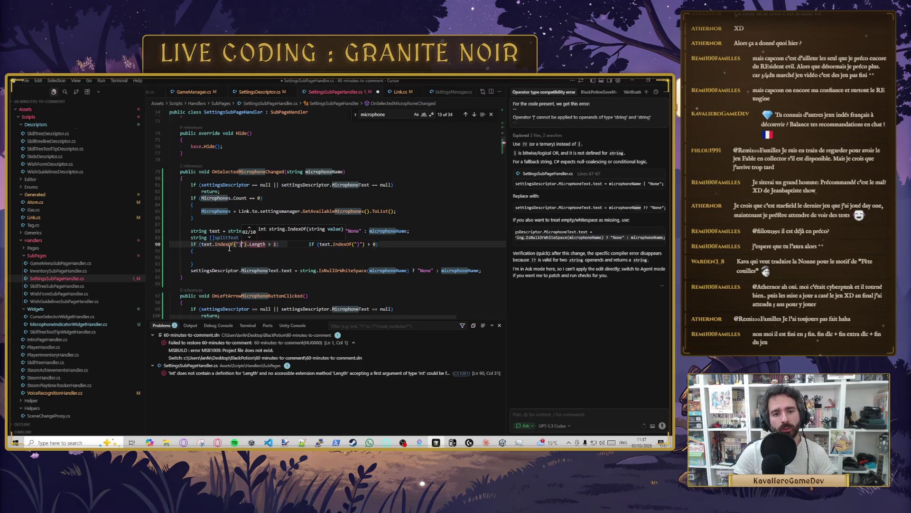
{"action": "type", "text": "(\")"}
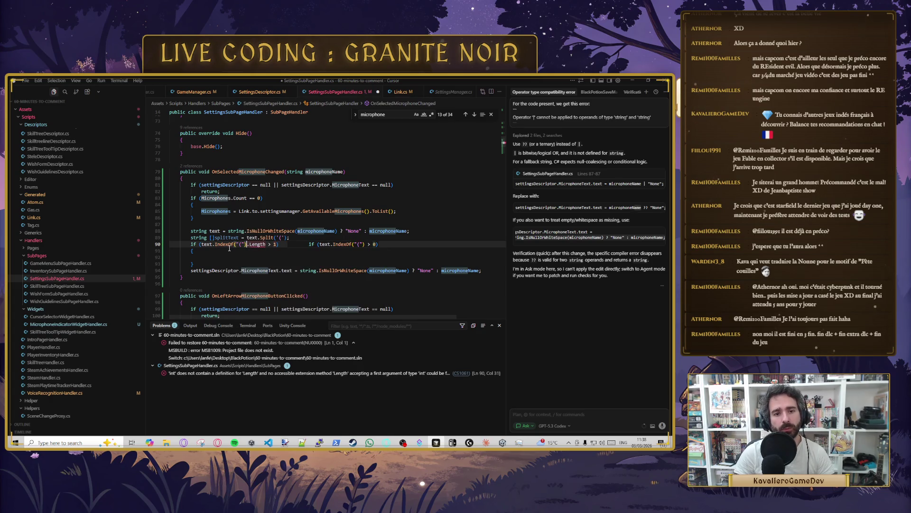
{"action": "key", "text": "ctrl+Delete"}
{"action": "key", "text": "ctrl+Delete"}
{"action": "key", "text": "ctrl+Delete"}
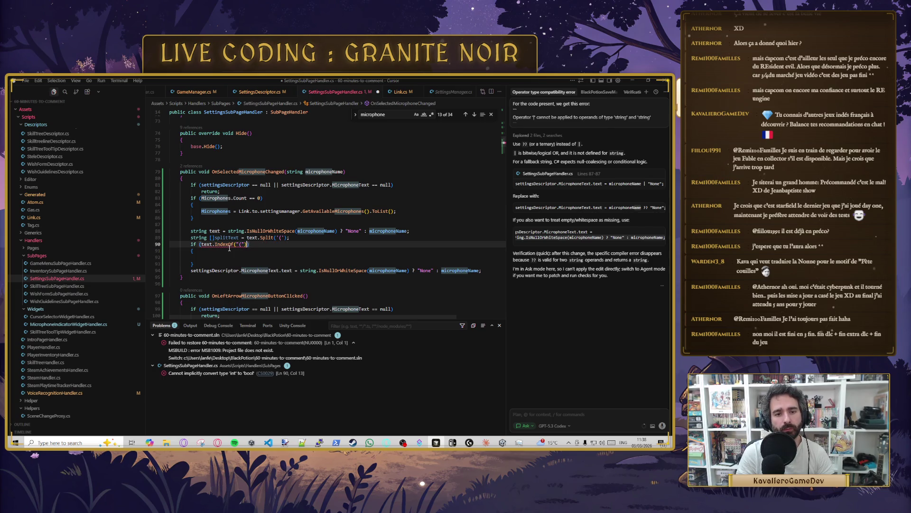
{"action": "type", "text": ">= 0"}
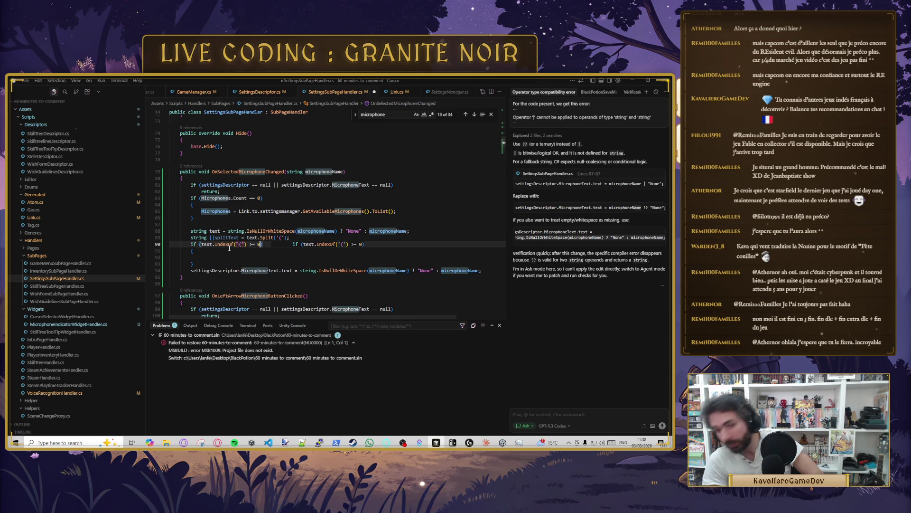
Step: Add && text.IndexOf(")") >= 0 as a second check in the condition
{"action": "type", "text": "&& splitText.Length > 1"}
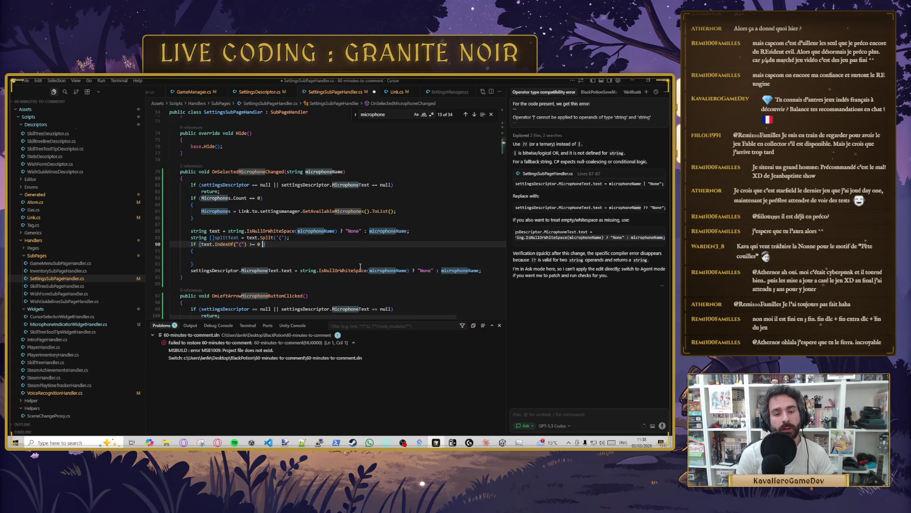
{"action": "key", "text": "Tab"}
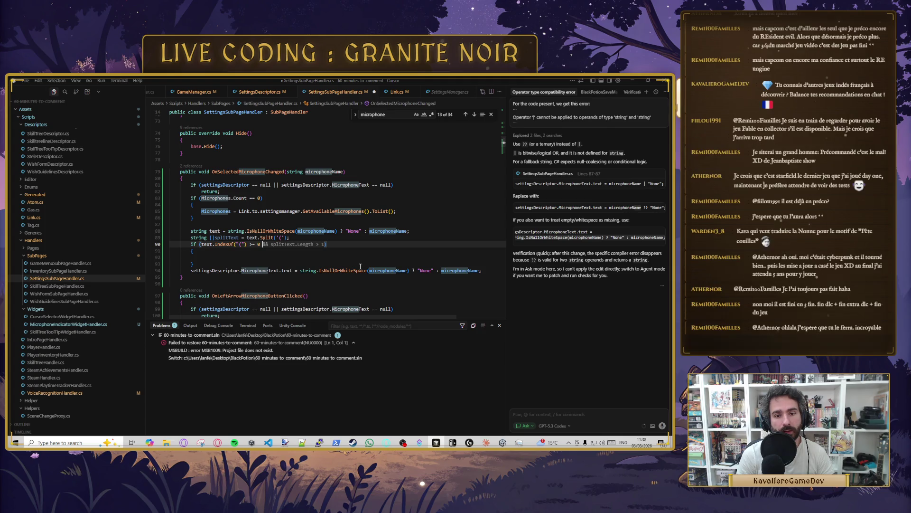
{"action": "type", "text": "text"}
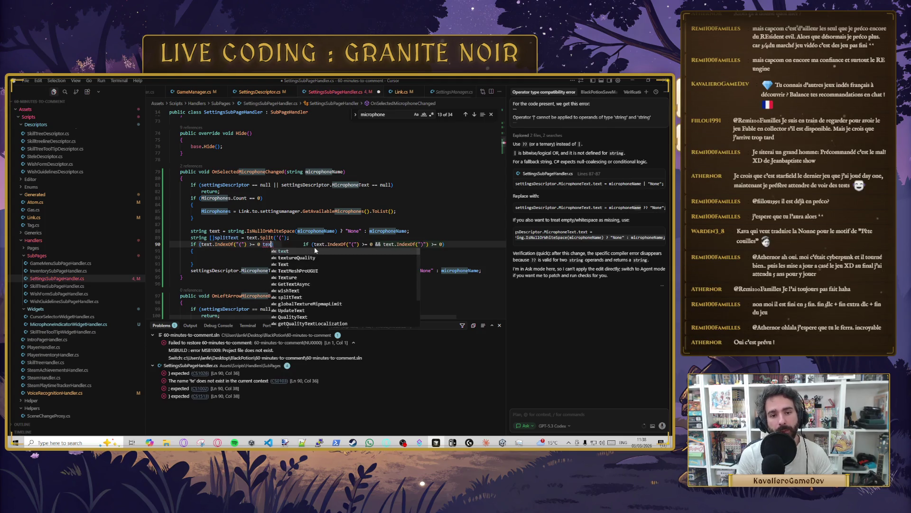
{"action": "type", "text": ".IndexOf("}
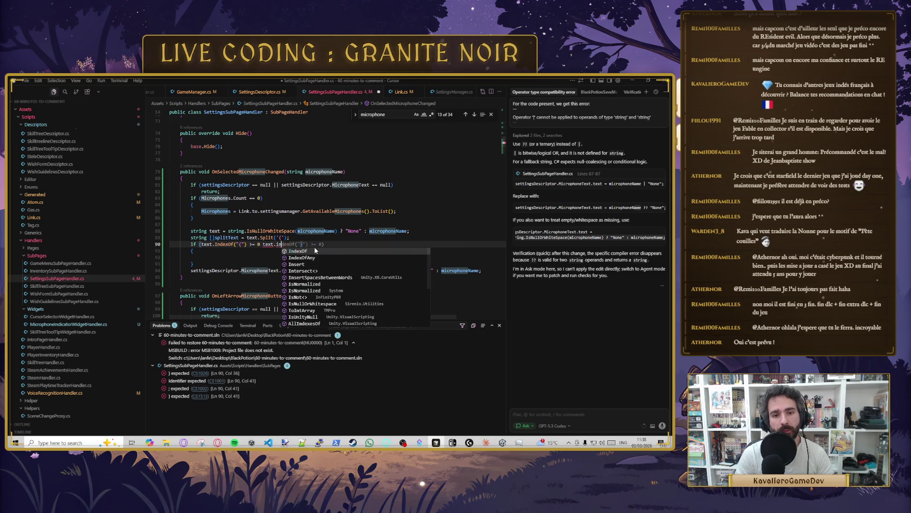
{"action": "type", "text": "\"("}
{"action": "key", "text": "BackSpace"}
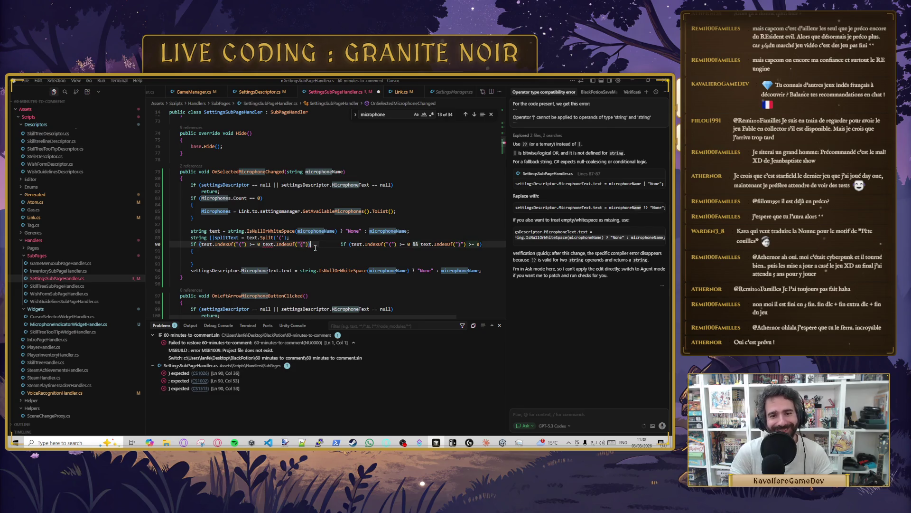
{"action": "type", "text": ">= 0"}
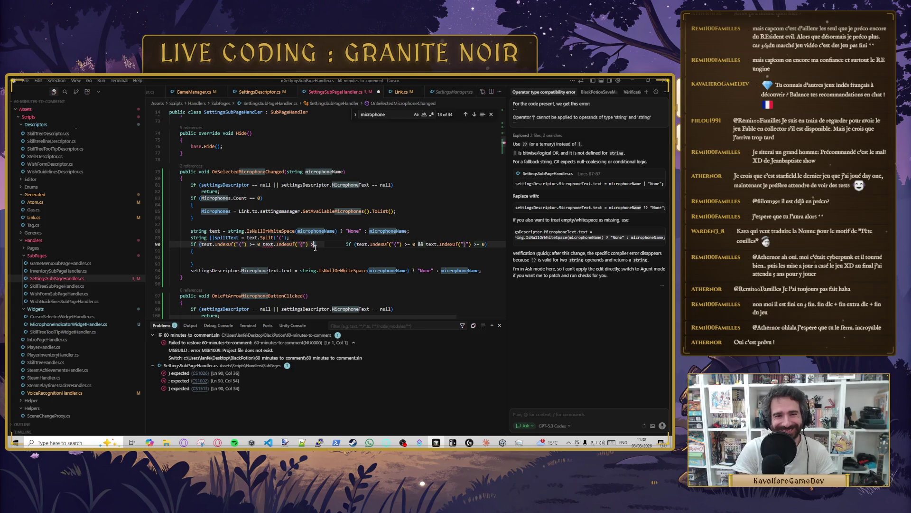
{"action": "key", "text": "ctrl+s"}
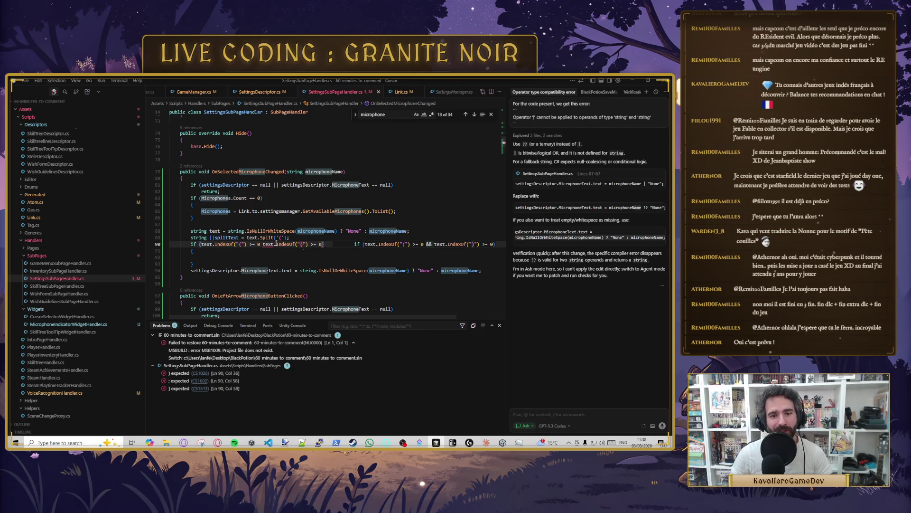
{"action": "type", "text": ")"}
{"action": "left_click", "coordinate": [263, 243]}
{"action": "type", "text": "&&"}
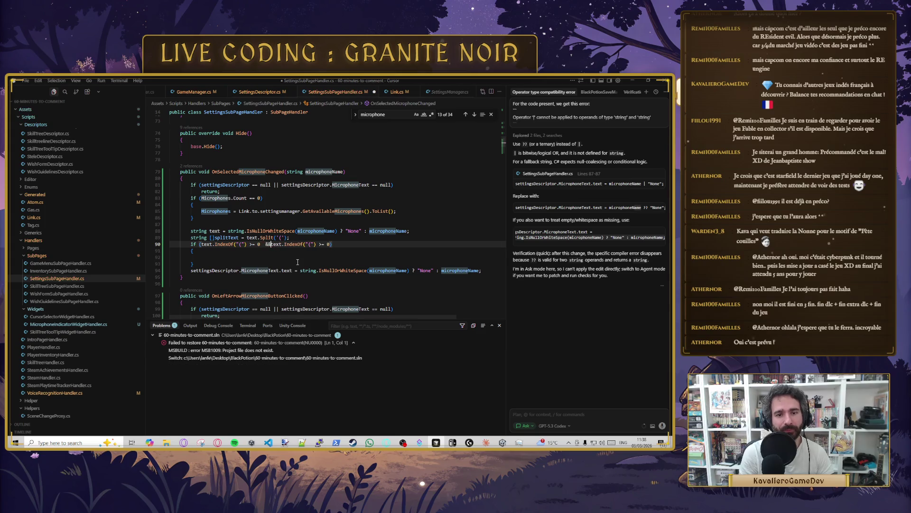
Step: Delete the splitText line and its leftover empty line, then save
{"action": "key", "text": "Down"}
{"action": "triple_click", "coordinate": [246, 237]}
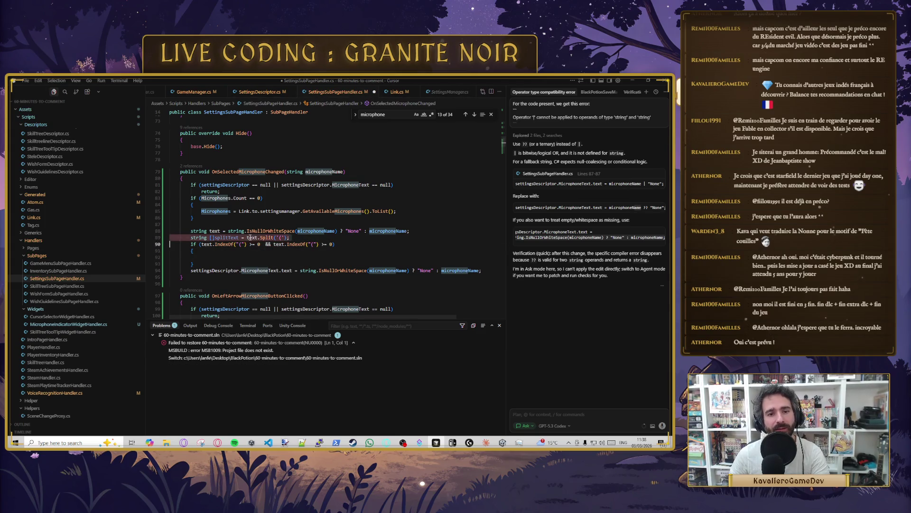
{"action": "key", "text": "Delete"}
{"action": "key", "text": "Down"}
{"action": "key", "text": "Down"}
{"action": "key", "text": "ctrl+s"}
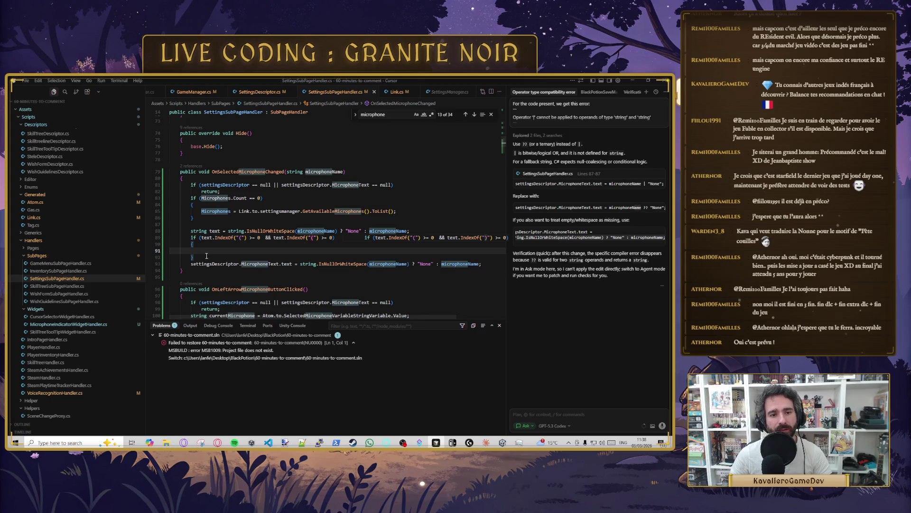
Step: Ask the AI chat, with lines 88–92 attached, for a regex extracting parenthesised text, and copy its snippet
{"action": "key", "text": "shift+Up"}
{"action": "key", "text": "shift+Up"}
{"action": "key", "text": "shift+Up"}
{"action": "key", "text": "ctrl+l"}
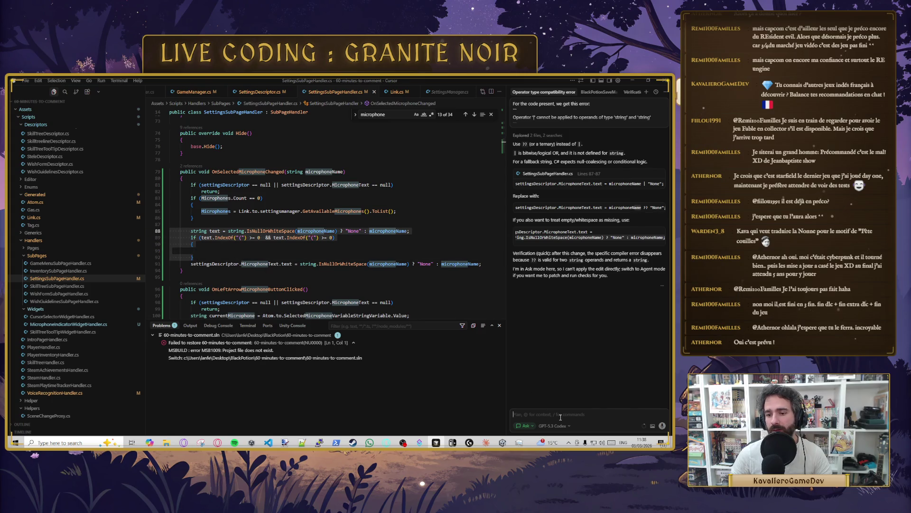
{"action": "type", "text": "Fais moi un regexp qui recupere ce"}
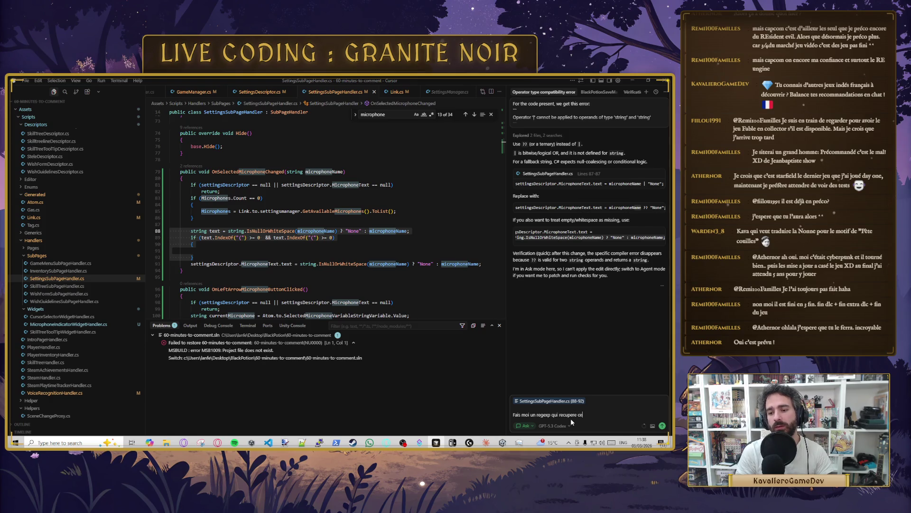
{"action": "type", "text": "y a entre les parenthese"}
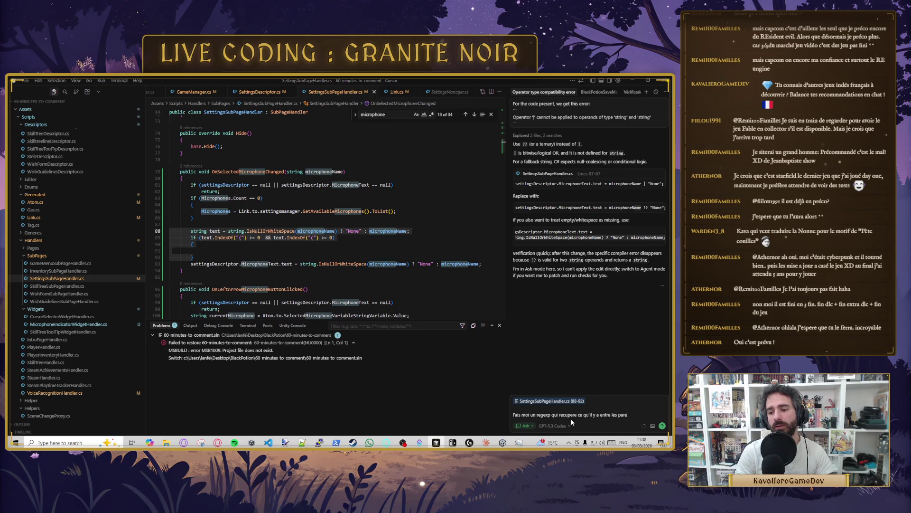
{"action": "type", "text": "s si elles sont pre"}
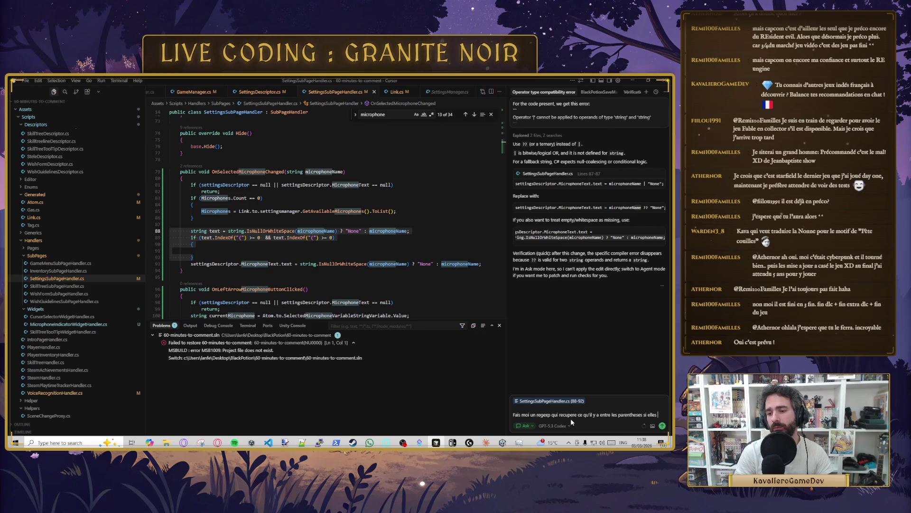
{"action": "type", "text": "sentes"}
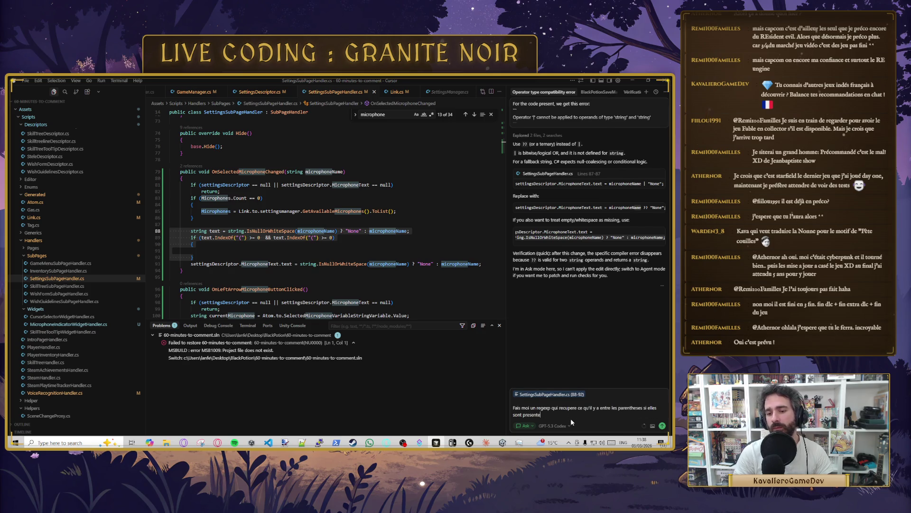
{"action": "key", "text": "Return"}
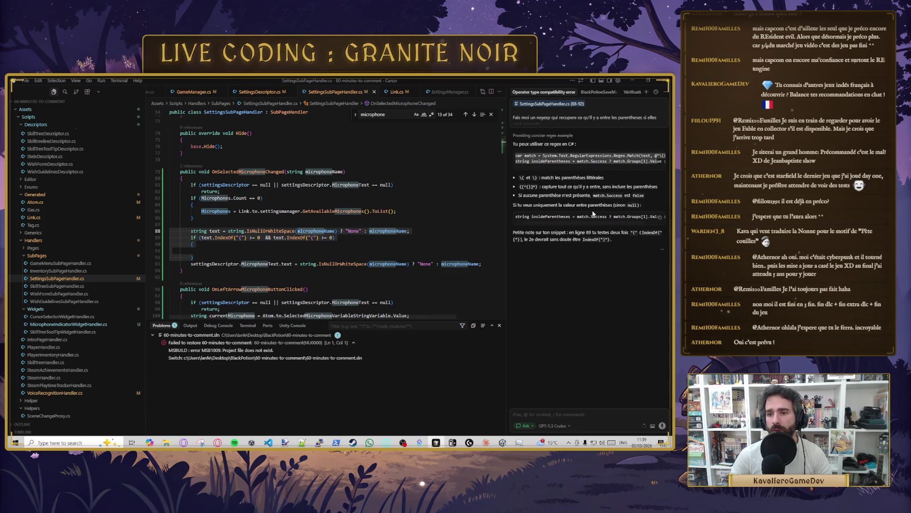
{"action": "left_click", "coordinate": [660, 217]}
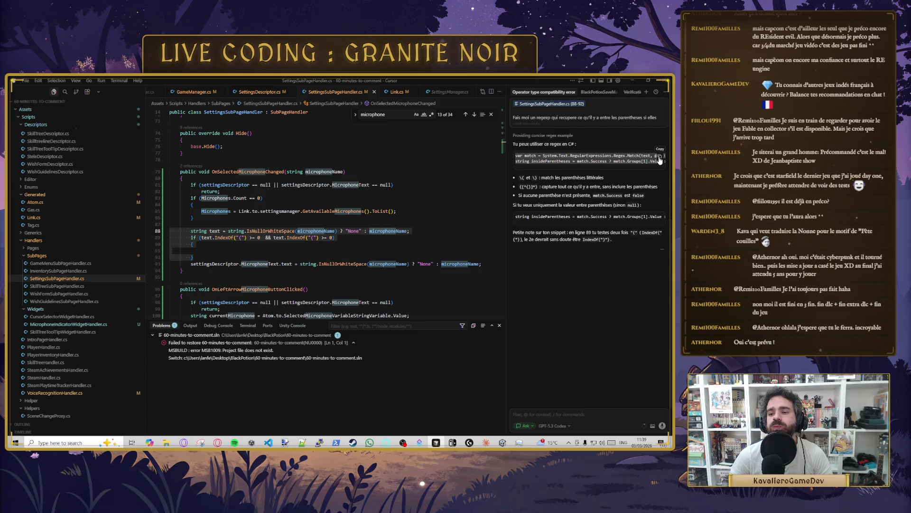
{"action": "left_click", "coordinate": [659, 160]}
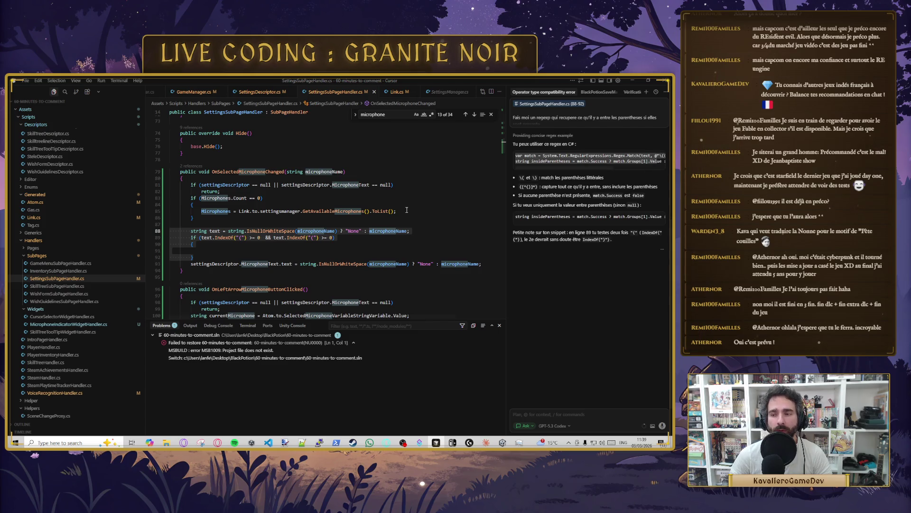
Step: Paste the Regex.Match snippet into the handler, strip its trailing comment, and indent its lines
{"action": "key", "text": "ctrl+v"}
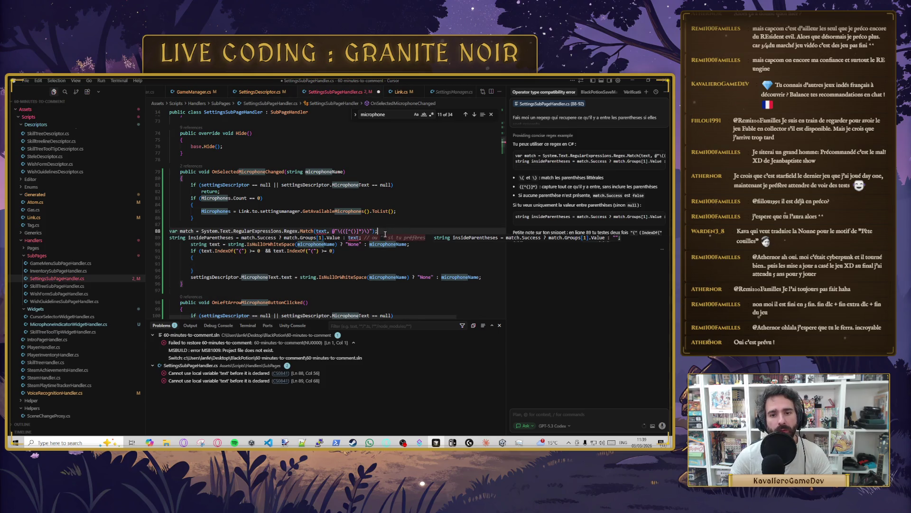
{"action": "left_click", "coordinate": [393, 237]}
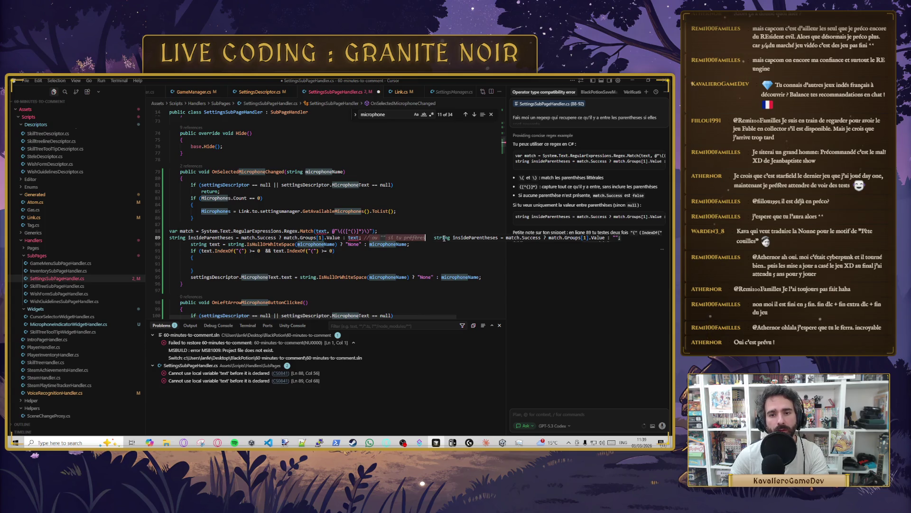
{"action": "key", "text": "Escape"}
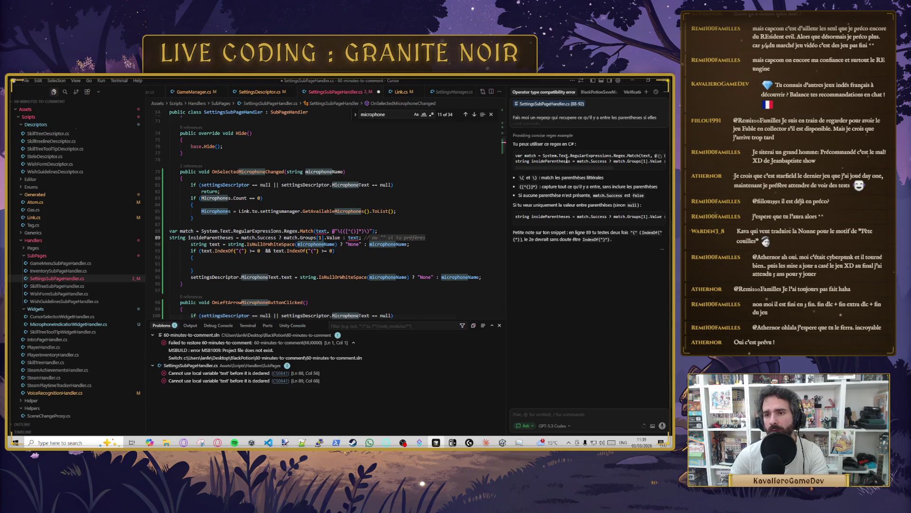
{"action": "left_click", "coordinate": [364, 237]}
{"action": "key", "text": "shift+End"}
{"action": "key", "text": "Delete"}
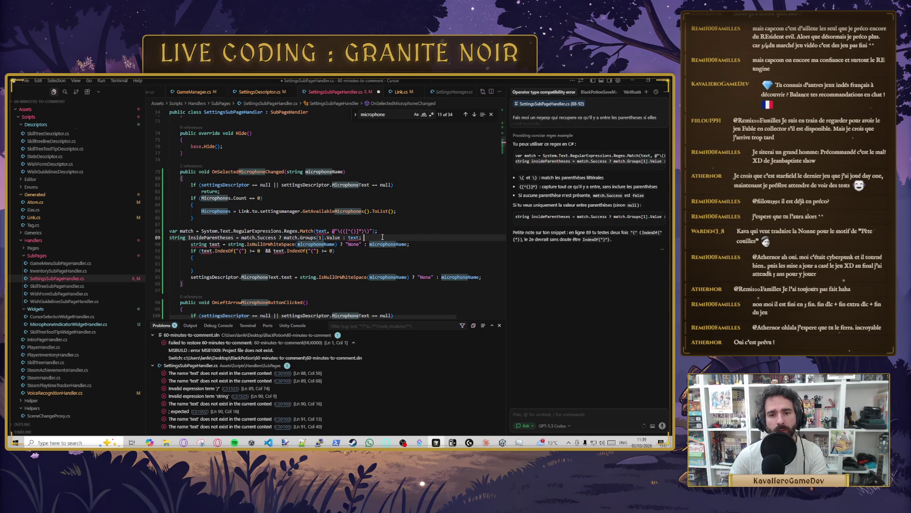
{"action": "key", "text": "Up"}
{"action": "key", "text": "Up"}
{"action": "key", "text": "Down"}
{"action": "key", "text": "Tab"}
{"action": "key", "text": "Tab"}
{"action": "key", "text": "Tab"}
{"action": "key", "text": "Down"}
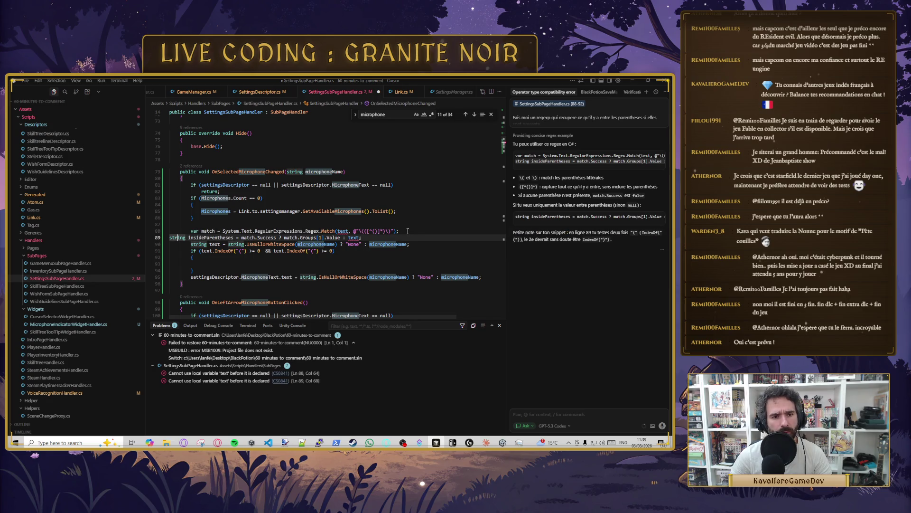
{"action": "key", "text": "Tab"}
{"action": "key", "text": "Tab"}
{"action": "key", "text": "Tab"}
{"action": "key", "text": "End"}
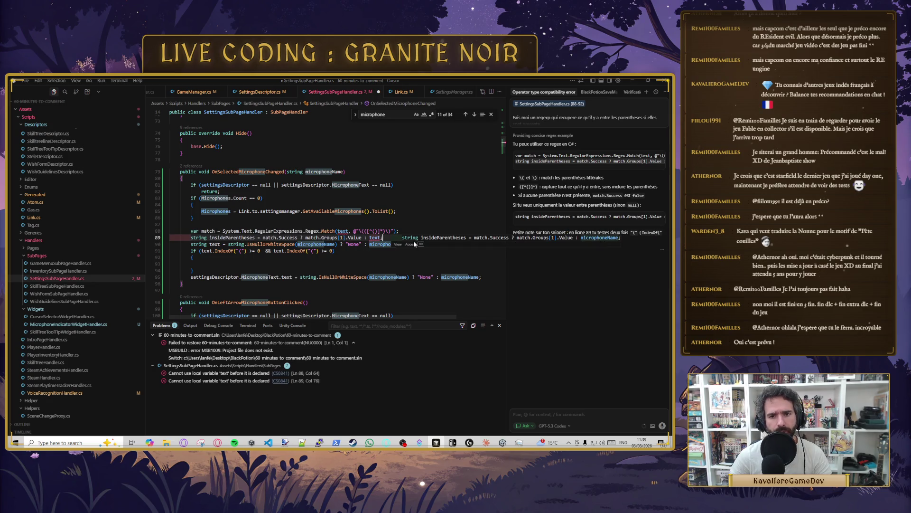
{"action": "key", "text": "Return"}
{"action": "key", "text": "Return"}
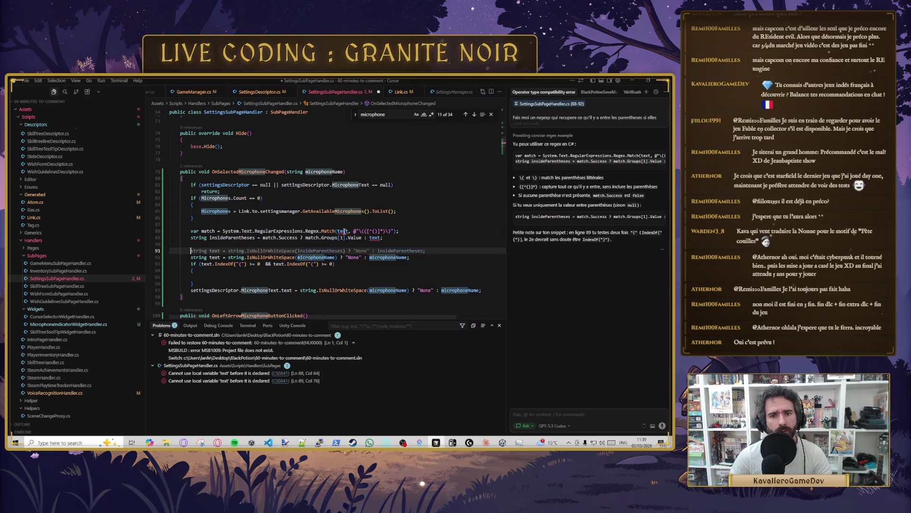
Step: Apply the inline fix moving the text declaration above the regex lines, and select var on line 89
{"action": "mouse_move", "coordinate": [342, 231]}
{"action": "left_click", "coordinate": [236, 245]}
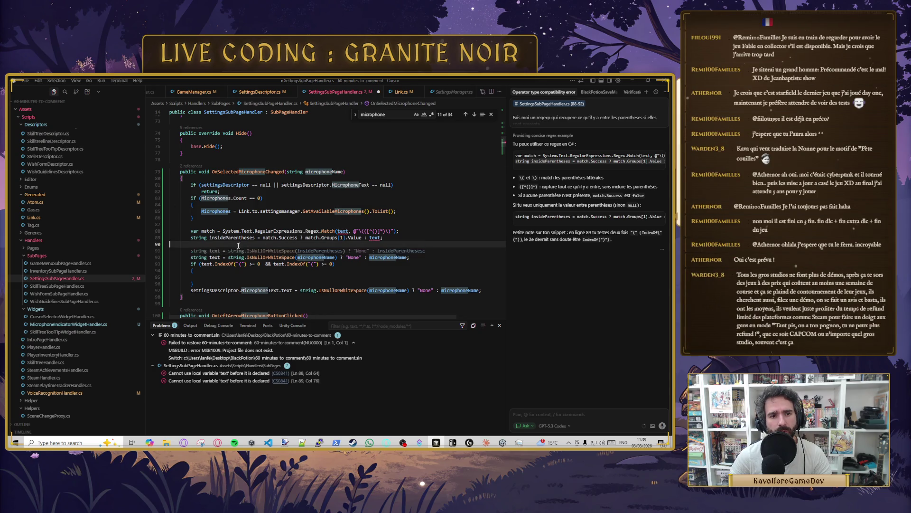
{"action": "key", "text": "Tab"}
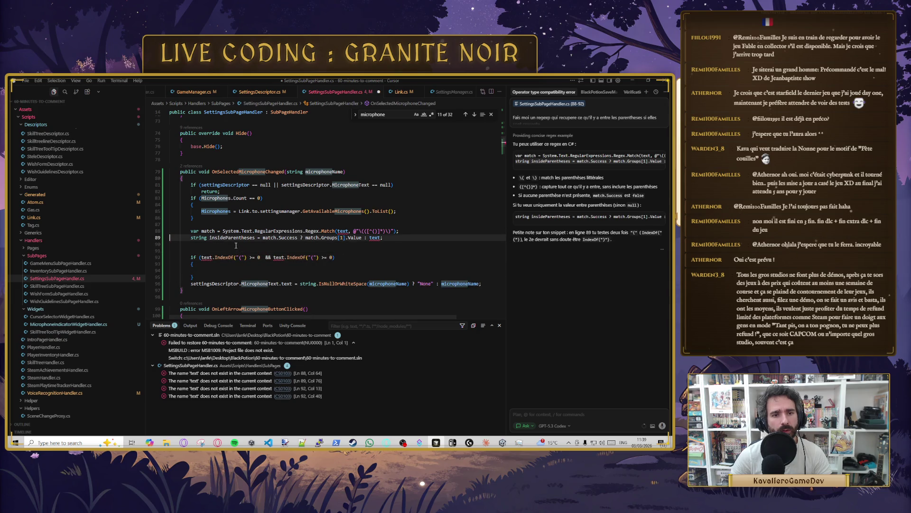
{"action": "left_click", "coordinate": [215, 238]}
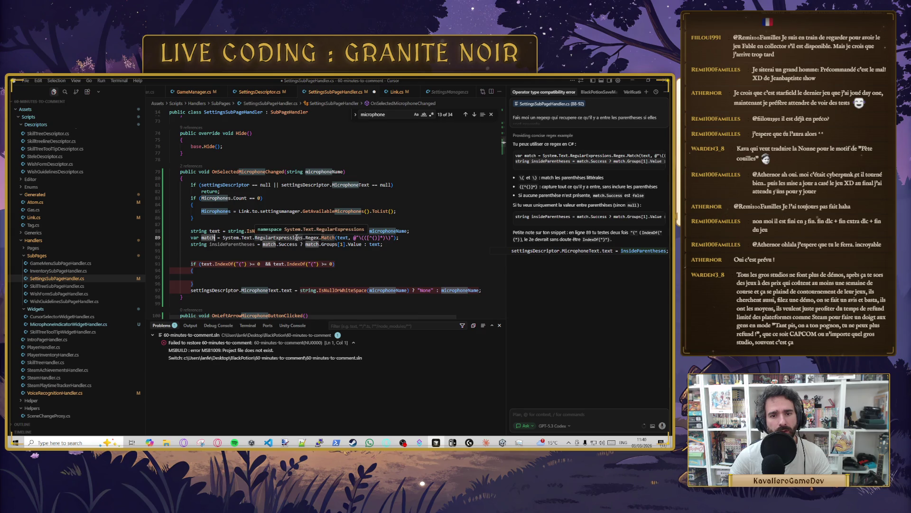
{"action": "double_click", "coordinate": [194, 238]}
Step: Type the match variable as System.Text.RegularExpressions.Match, qualifying the namespace through Quick Fix
{"action": "type", "text": "Reg"}
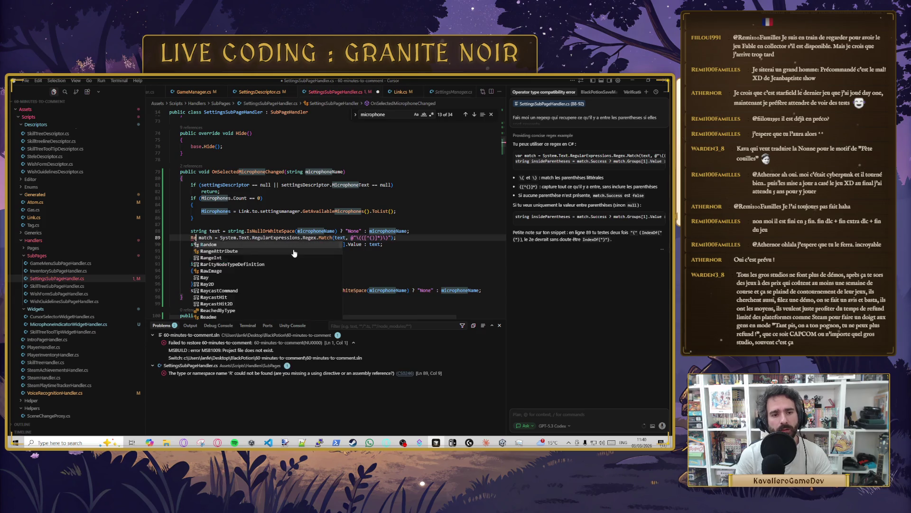
{"action": "key", "text": "Escape"}
{"action": "key", "text": "Tab"}
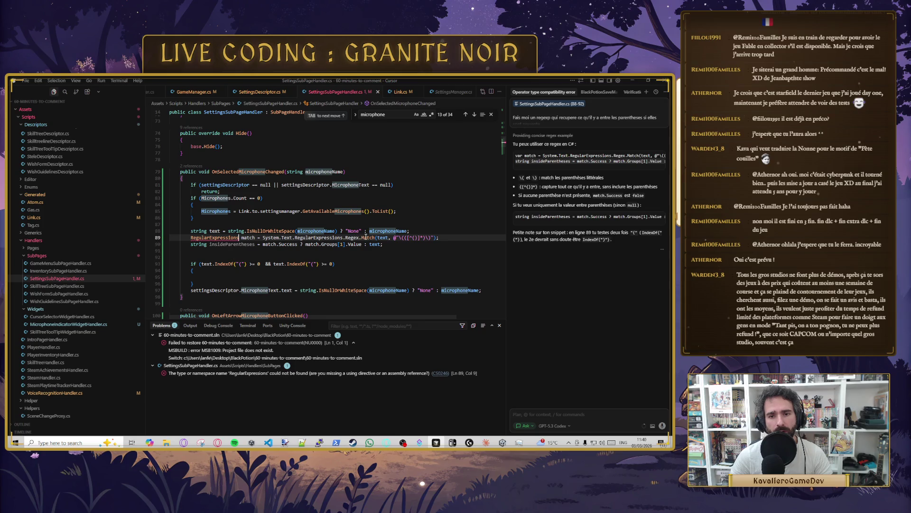
{"action": "mouse_move", "coordinate": [366, 236]}
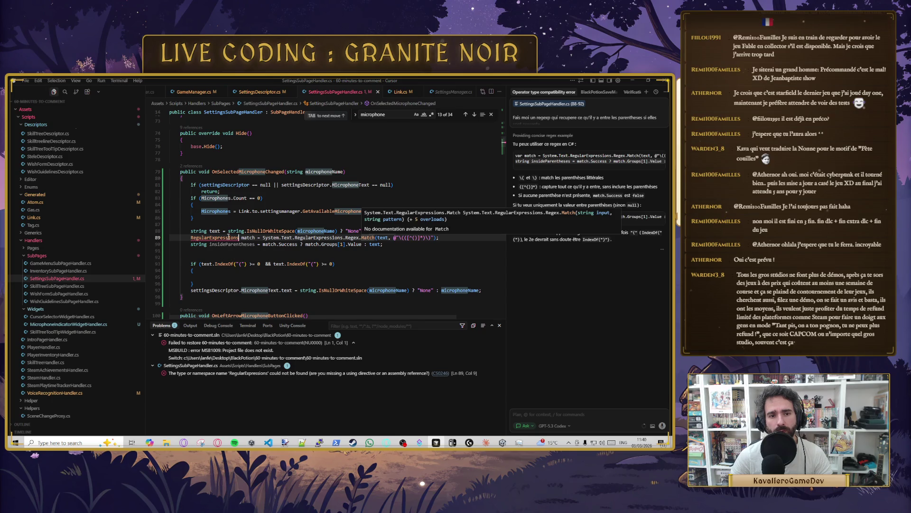
{"action": "type", "text": ".Match"}
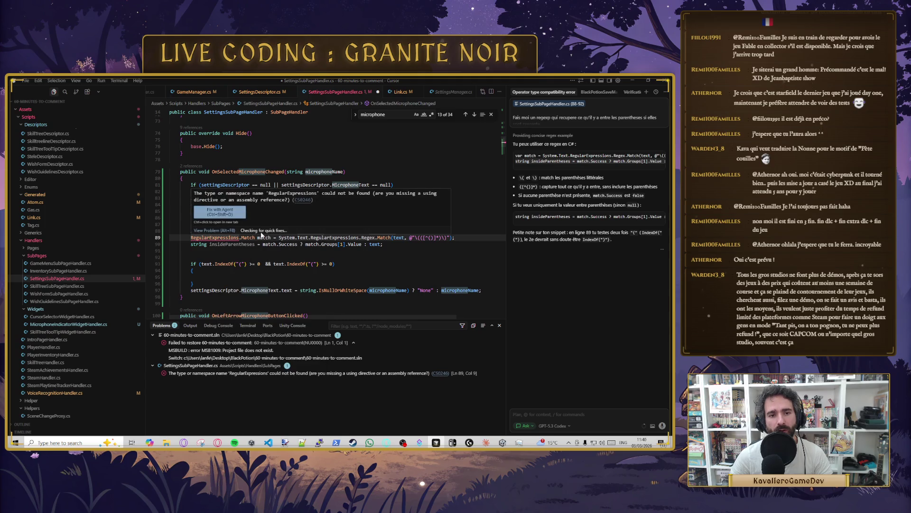
{"action": "left_click", "coordinate": [260, 233]}
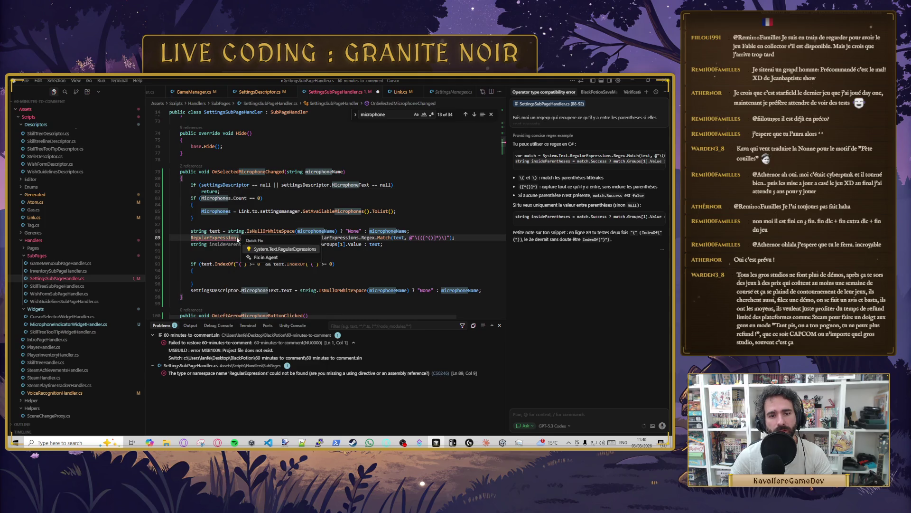
{"action": "left_click", "coordinate": [271, 250]}
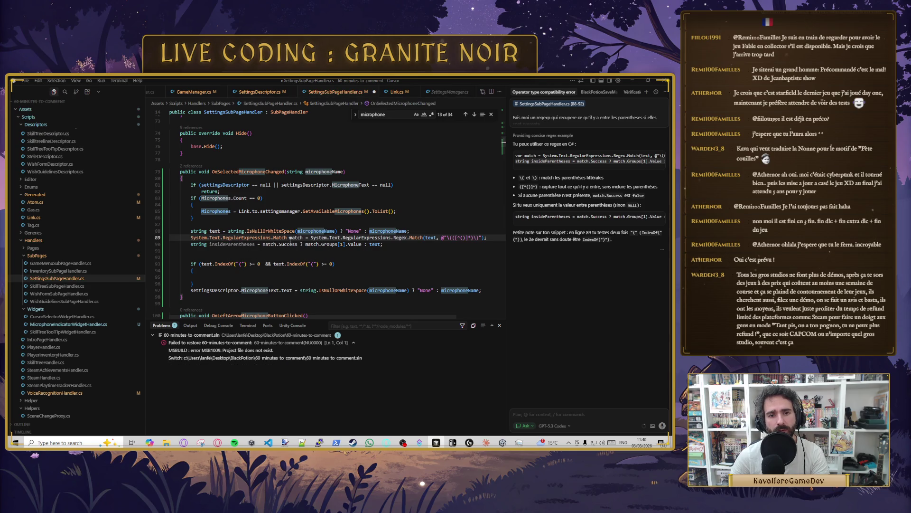
Step: Delete the empty IndexOf if-block in the microphone-change handler
{"action": "left_click", "coordinate": [263, 259]}
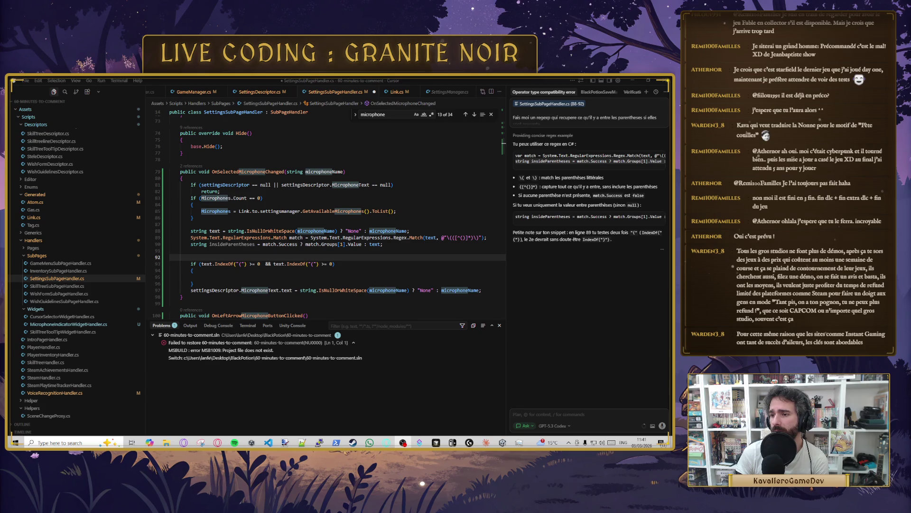
{"action": "key", "text": "Up"}
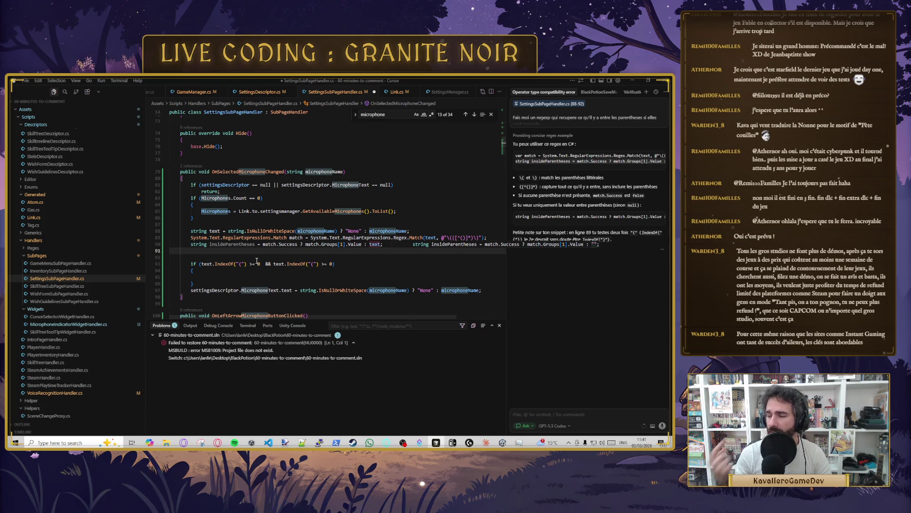
{"action": "left_click", "coordinate": [211, 257]}
{"action": "key", "text": "Up"}
{"action": "key", "text": "Up"}
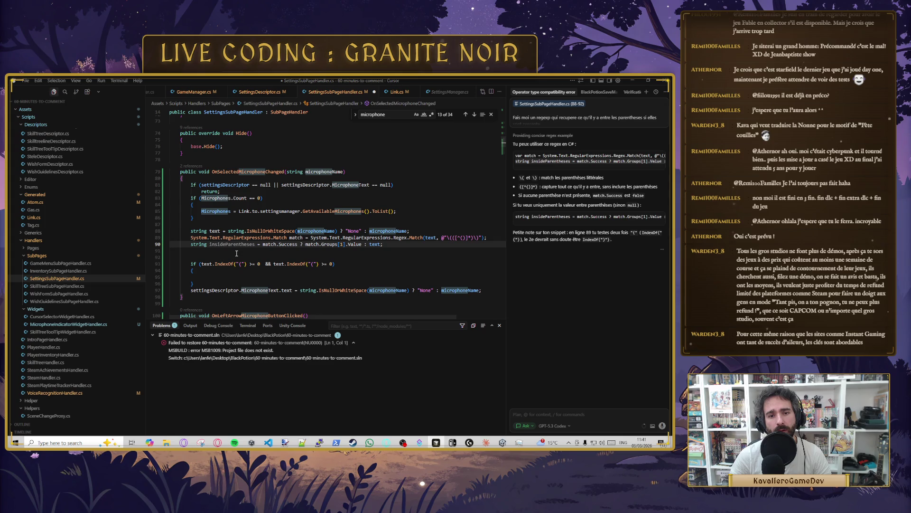
{"action": "left_click_drag", "start_coordinate": [192, 284], "coordinate": [158, 257]}
{"action": "key", "text": "Delete"}
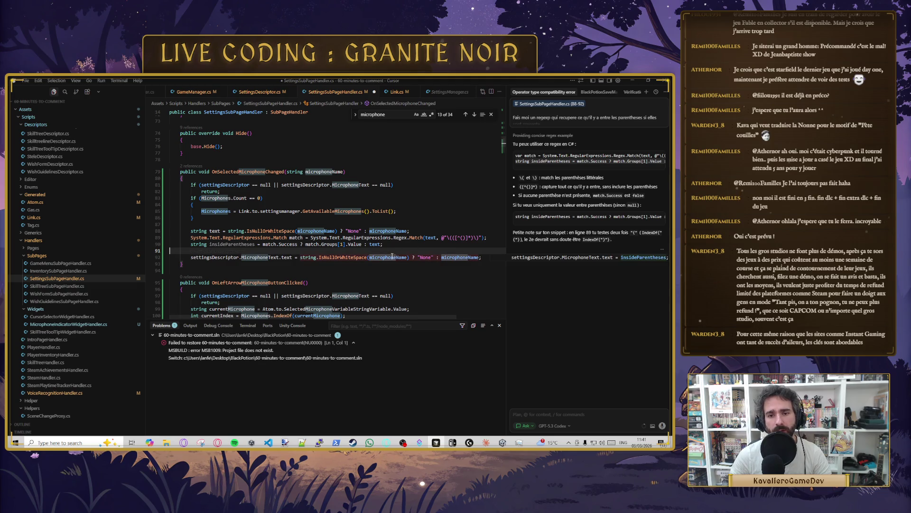
Step: Replace the IsNullOrWhiteSpace expression with insideParentheses; and save the script
{"action": "left_click", "coordinate": [407, 257]}
{"action": "left_click_drag", "start_coordinate": [301, 257], "coordinate": [482, 257]}
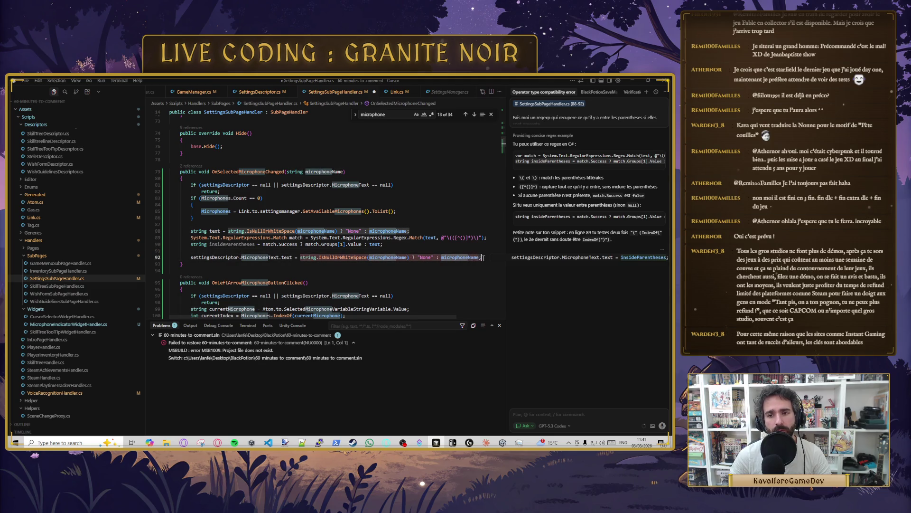
{"action": "type", "text": "insideParentheses;"}
{"action": "key", "text": "ctrl+s"}
{"action": "key", "text": "Up"}
Step: Review match.Groups[1].Value and the text usages, then switch to Unity
{"action": "left_click_drag", "start_coordinate": [305, 244], "coordinate": [362, 244]}
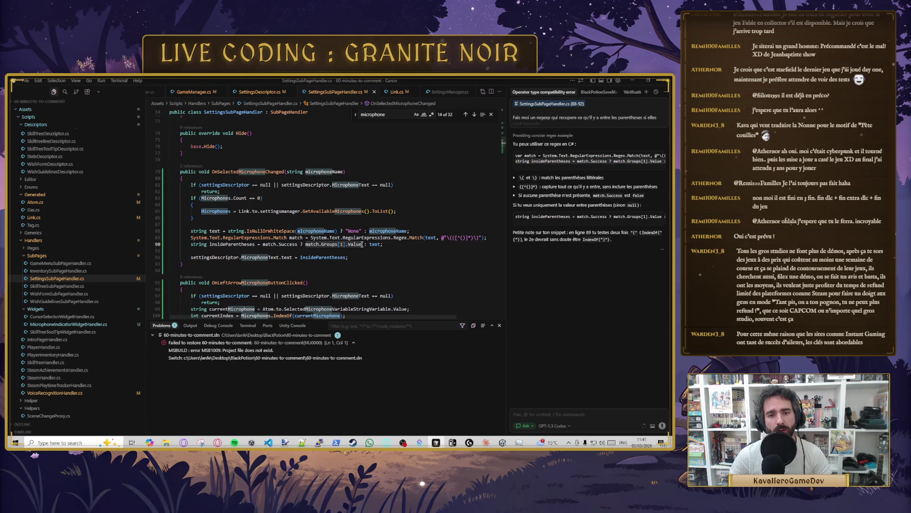
{"action": "double_click", "coordinate": [375, 244]}
{"action": "left_click", "coordinate": [227, 249]}
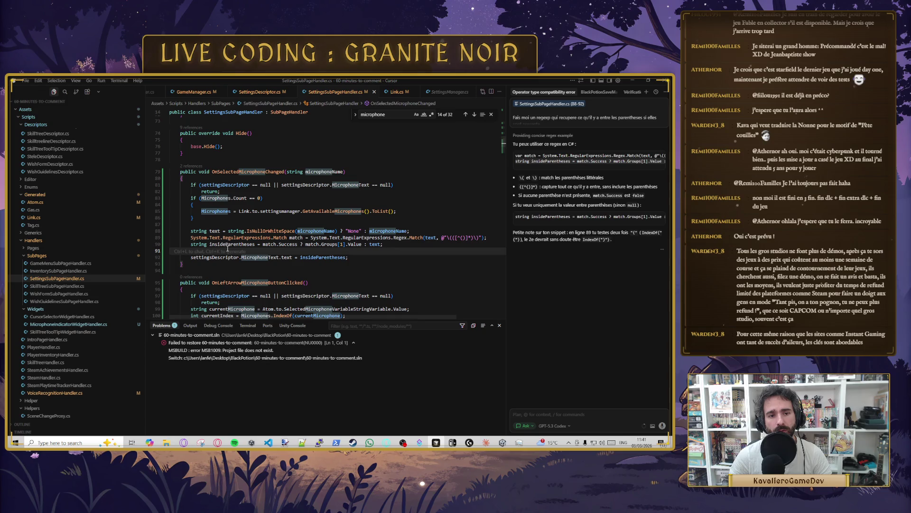
{"action": "left_click", "coordinate": [400, 260]}
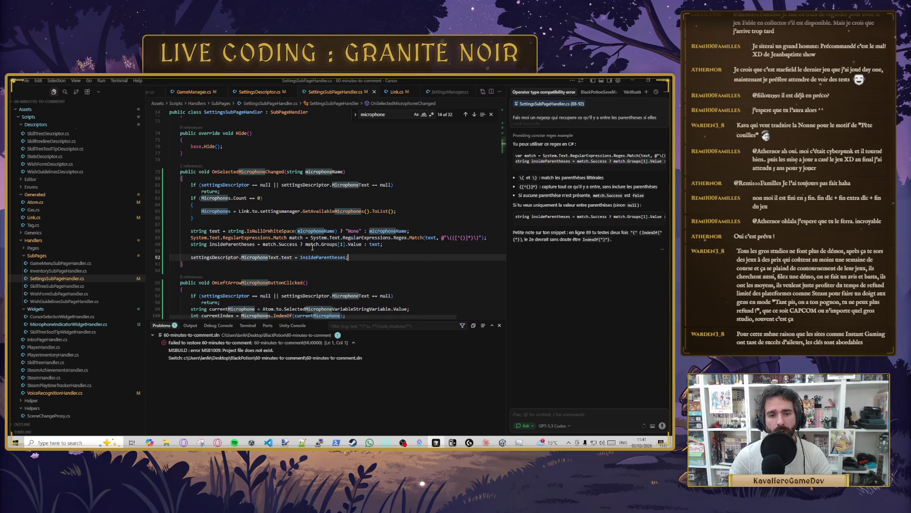
{"action": "key", "text": "alt+Tab"}
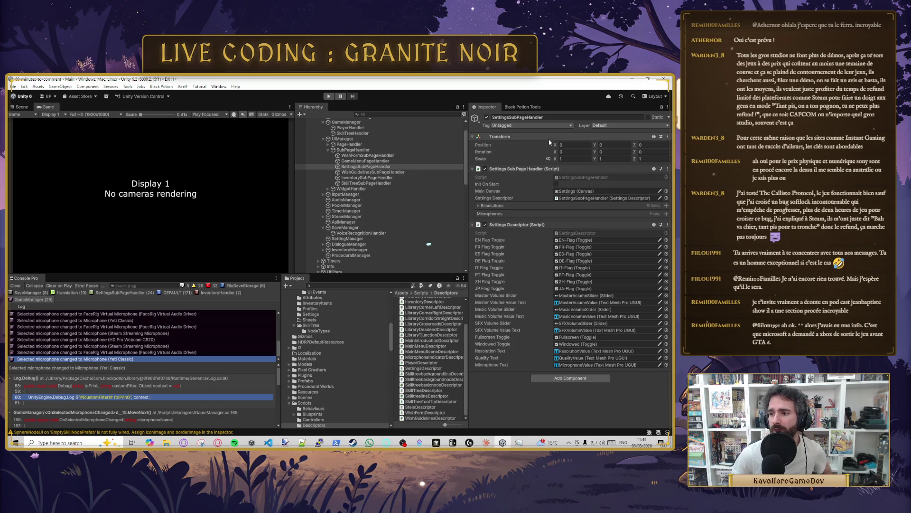
Step: Run the game in Play mode to reach its in-game Settings menu
{"action": "left_click", "coordinate": [329, 96]}
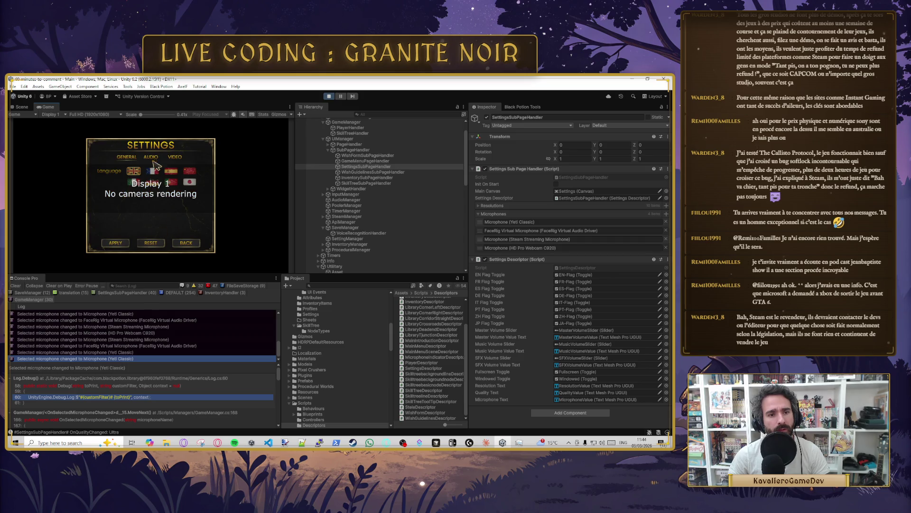
Step: On the Audio page, cycle microphones like HD Pro Webcam C920 and Yeti Classic
{"action": "left_click", "coordinate": [152, 159]}
{"action": "left_click", "coordinate": [185, 224]}
{"action": "left_click", "coordinate": [185, 224]}
{"action": "left_click", "coordinate": [185, 224]}
{"action": "left_click", "coordinate": [133, 223]}
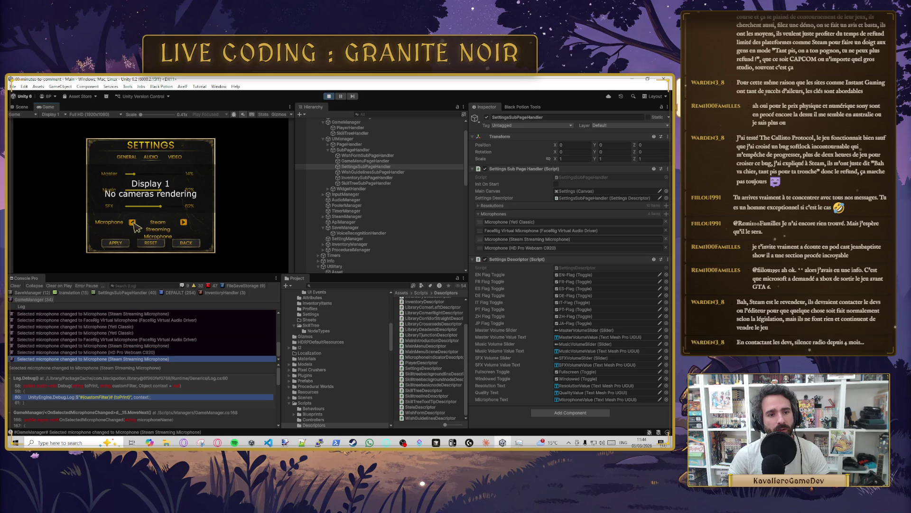
{"action": "left_click", "coordinate": [184, 223]}
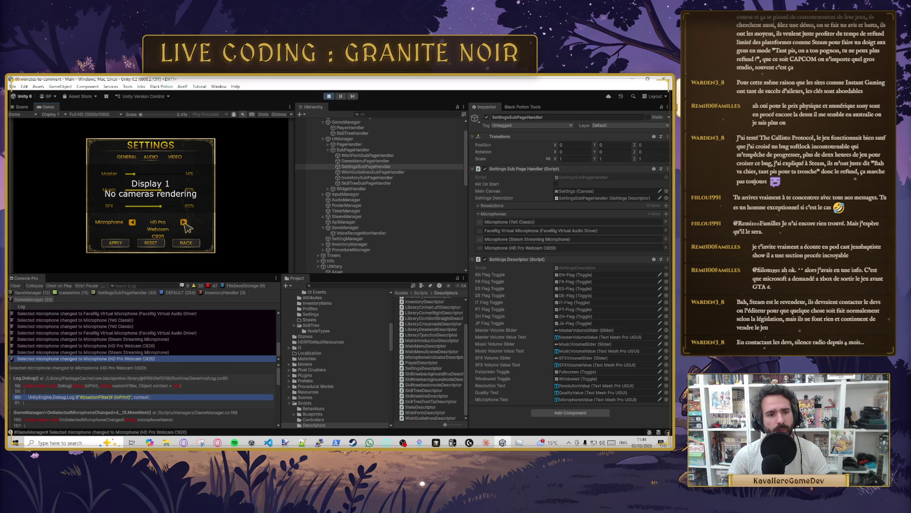
{"action": "left_click", "coordinate": [133, 223]}
{"action": "left_click", "coordinate": [132, 222]}
{"action": "left_click", "coordinate": [133, 222]}
{"action": "left_click", "coordinate": [184, 223]}
{"action": "left_click", "coordinate": [185, 223]}
{"action": "left_click", "coordinate": [184, 223]}
{"action": "left_click", "coordinate": [133, 222]}
{"action": "left_click", "coordinate": [132, 222]}
{"action": "left_click", "coordinate": [133, 223]}
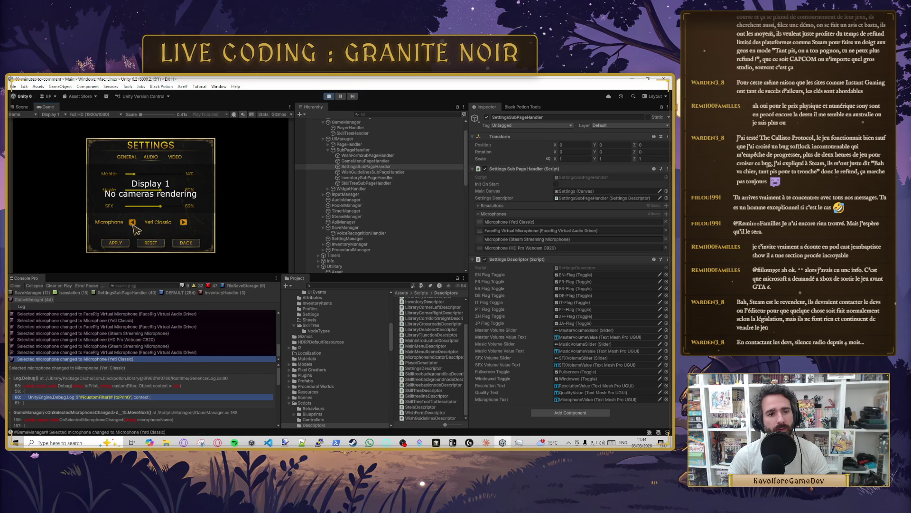
Step: Keep cycling microphones, then select the MicrophoneValue object in the Hierarchy
{"action": "scroll", "coordinate": [363, 201], "scroll_direction": "down", "scroll_amount": 10}
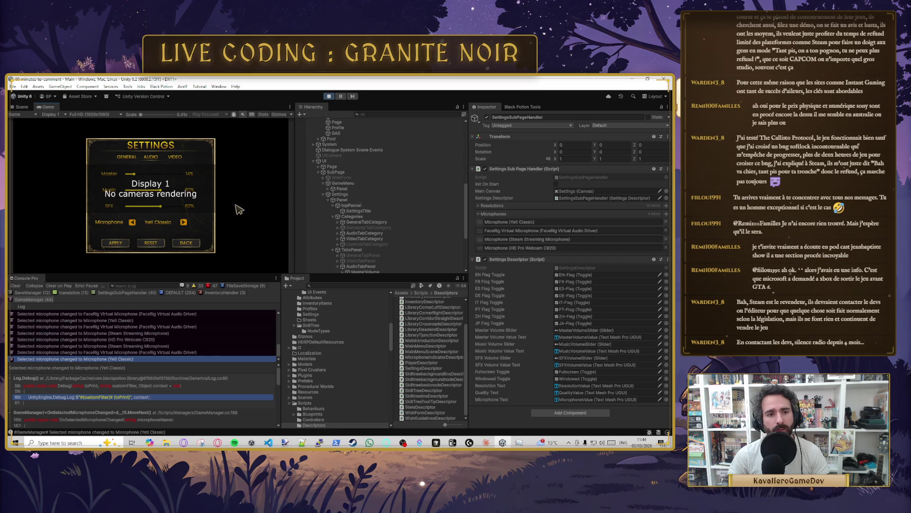
{"action": "left_click", "coordinate": [184, 223]}
{"action": "left_click", "coordinate": [184, 223]}
{"action": "left_click", "coordinate": [184, 223]}
{"action": "left_click", "coordinate": [133, 223]}
{"action": "left_click", "coordinate": [132, 223]}
{"action": "left_click", "coordinate": [132, 223]}
{"action": "left_click", "coordinate": [183, 222]}
{"action": "left_click", "coordinate": [184, 222]}
{"action": "left_click", "coordinate": [184, 223]}
{"action": "left_click", "coordinate": [133, 222]}
{"action": "left_click", "coordinate": [133, 223]}
{"action": "left_click", "coordinate": [133, 222]}
{"action": "scroll", "coordinate": [355, 190], "scroll_direction": "down", "scroll_amount": 3}
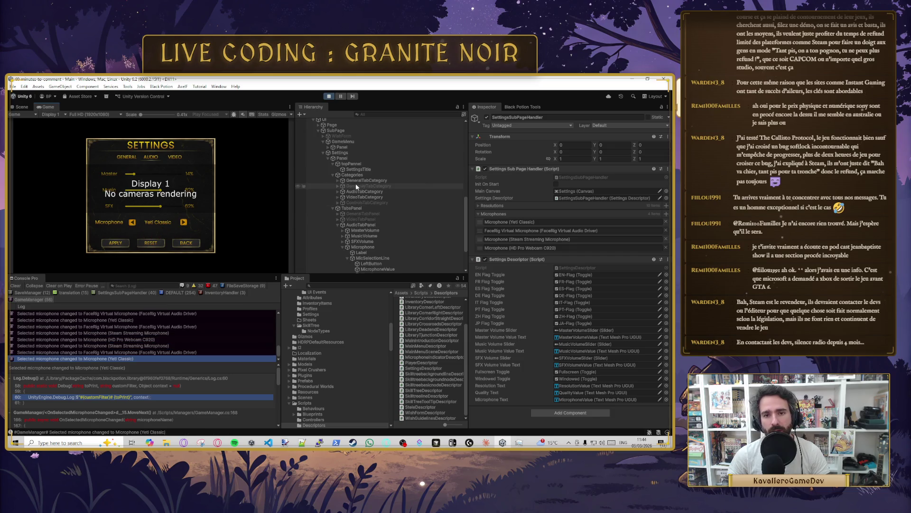
{"action": "scroll", "coordinate": [375, 204], "scroll_direction": "down", "scroll_amount": 3}
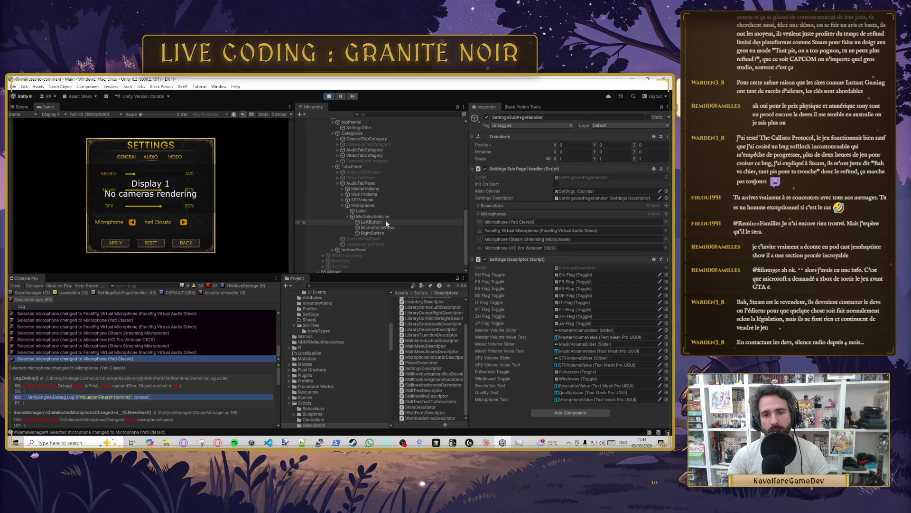
{"action": "left_click", "coordinate": [384, 227]}
{"action": "left_click", "coordinate": [383, 216]}
{"action": "left_click", "coordinate": [386, 228]}
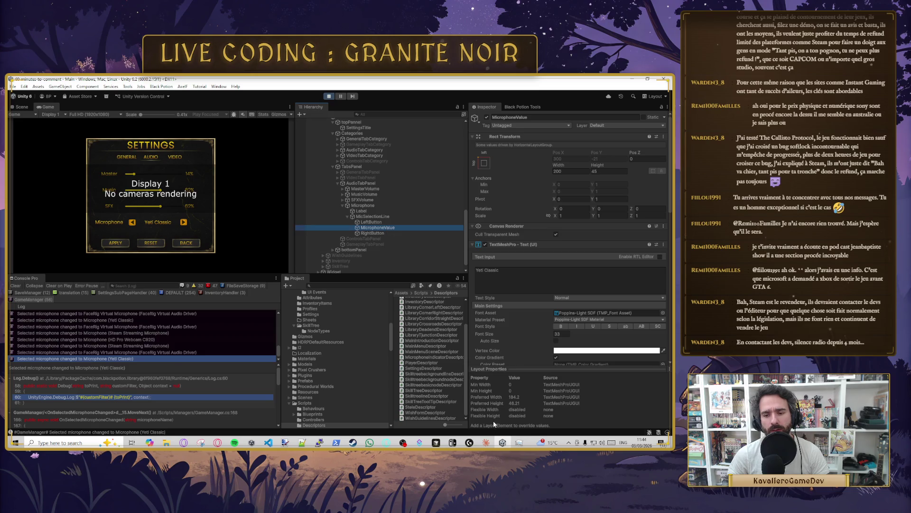
Step: Widen MicrophoneValue to about 238, 259, then 296, testing each microphone label
{"action": "left_click", "coordinate": [373, 233]}
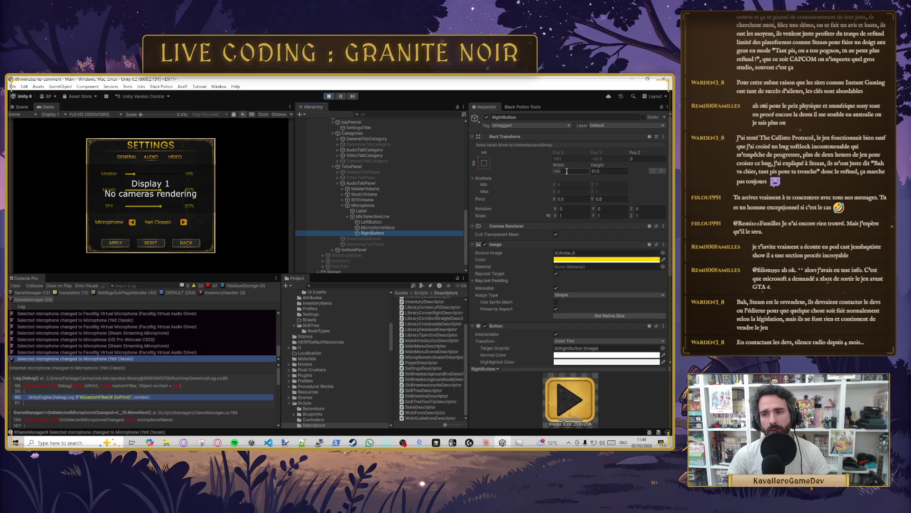
{"action": "left_click", "coordinate": [403, 228]}
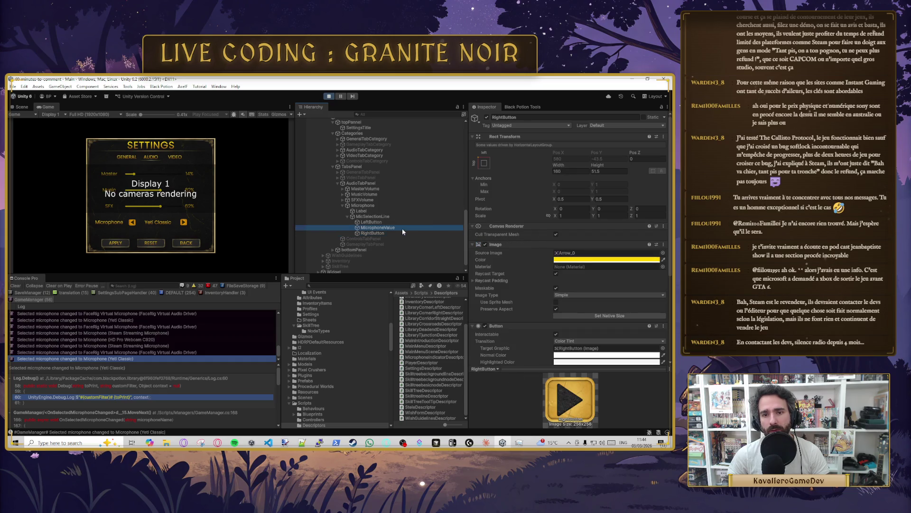
{"action": "left_click", "coordinate": [559, 171]}
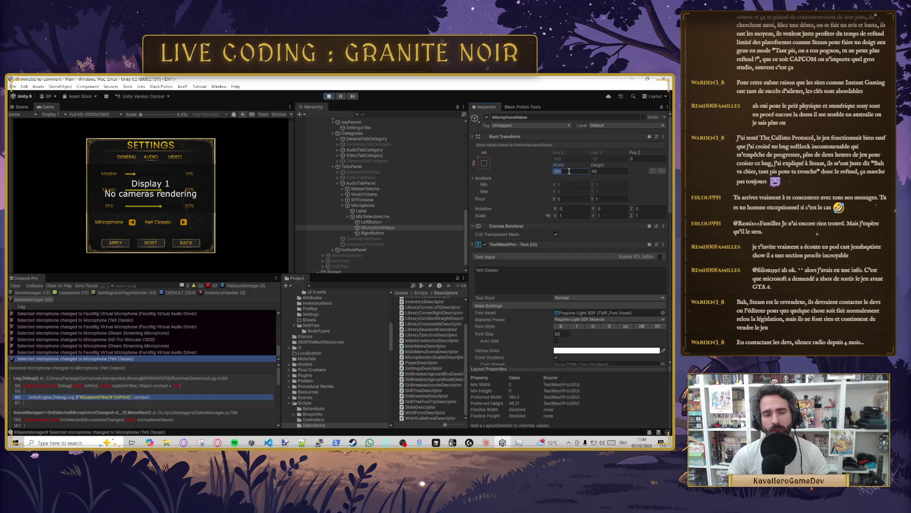
{"action": "mouse_move", "coordinate": [557, 169]}
{"action": "left_mouse_down"}
{"action": "mouse_move", "coordinate": [240, 160]}
{"action": "mouse_move", "coordinate": [309, 162]}
{"action": "left_mouse_up"}
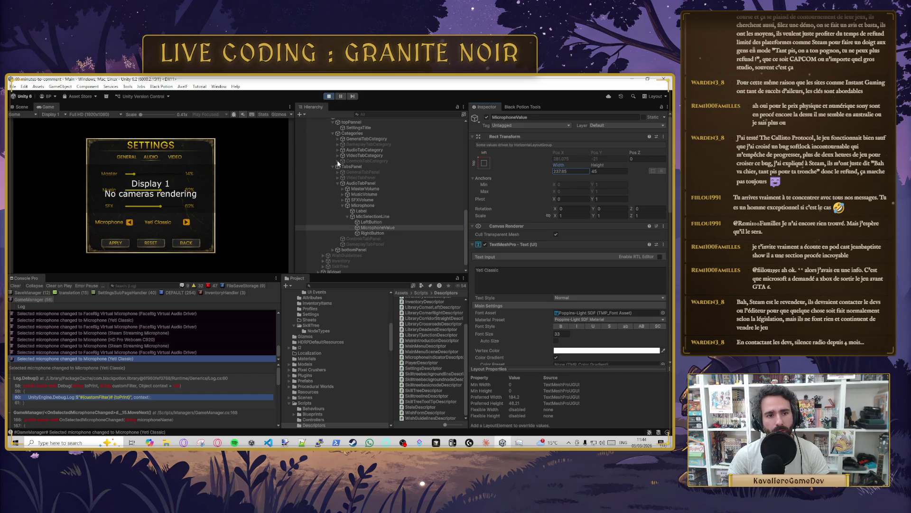
{"action": "left_click", "coordinate": [186, 223]}
{"action": "left_click_drag", "start_coordinate": [559, 168], "coordinate": [578, 169]}
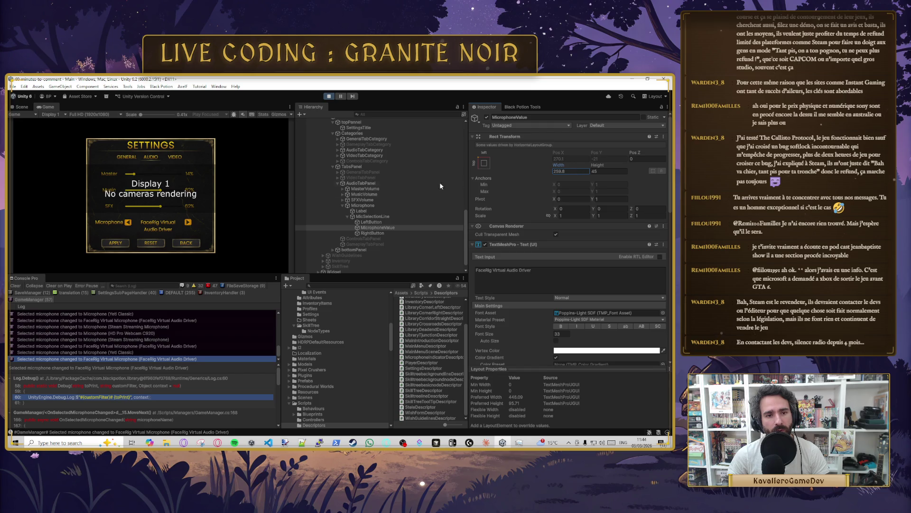
{"action": "left_click", "coordinate": [187, 222]}
{"action": "left_click_drag", "start_coordinate": [562, 167], "coordinate": [591, 169]}
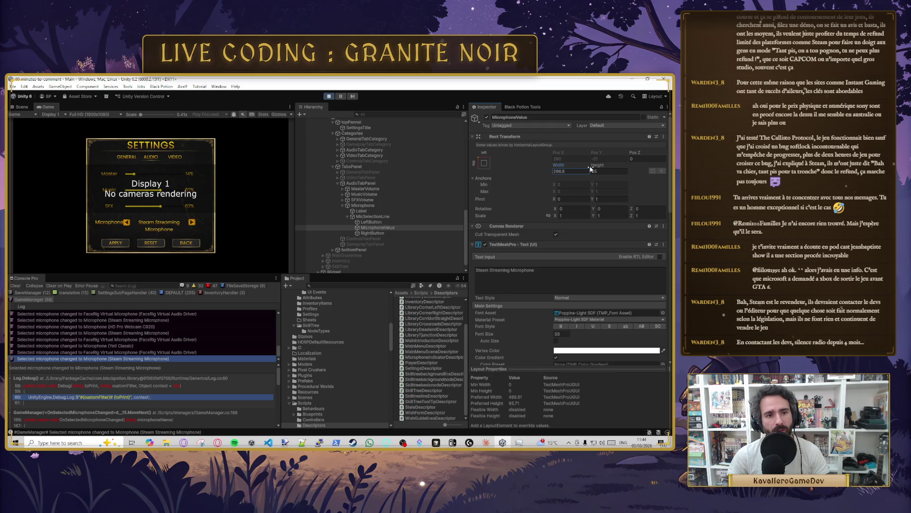
{"action": "left_click", "coordinate": [193, 222]}
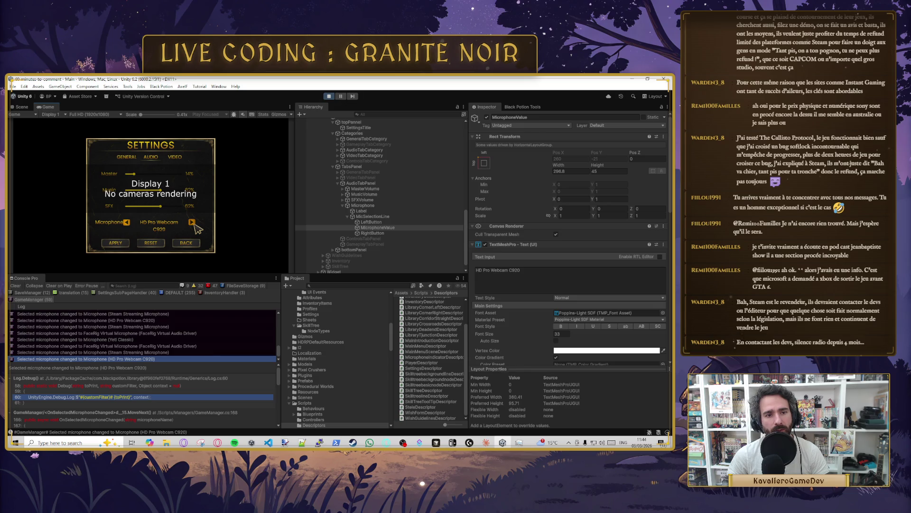
Step: Set the LeftButton arrow width to about 50 and the RightButton width to 70
{"action": "left_click", "coordinate": [371, 221]}
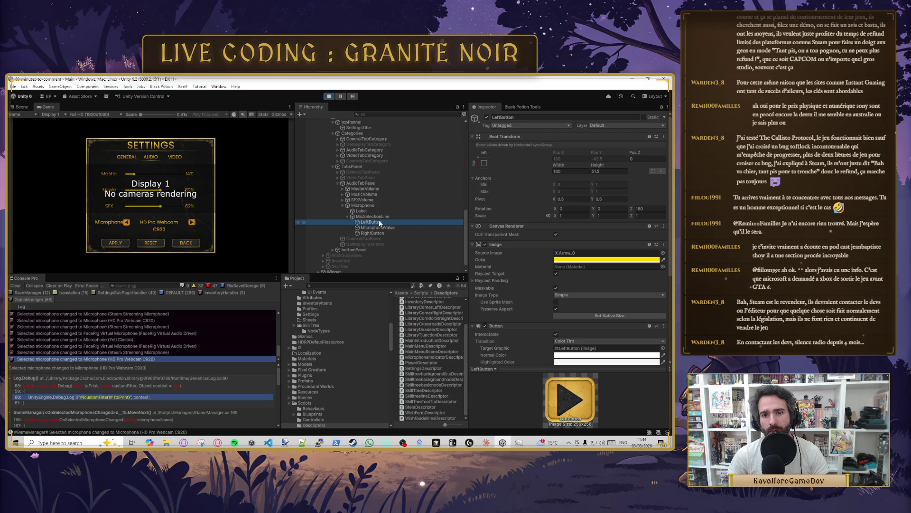
{"action": "left_click", "coordinate": [378, 217]}
{"action": "left_click", "coordinate": [373, 222]}
{"action": "mouse_move", "coordinate": [540, 171]}
{"action": "left_mouse_down"}
{"action": "mouse_move", "coordinate": [482, 176]}
{"action": "mouse_move", "coordinate": [492, 175]}
{"action": "left_mouse_up"}
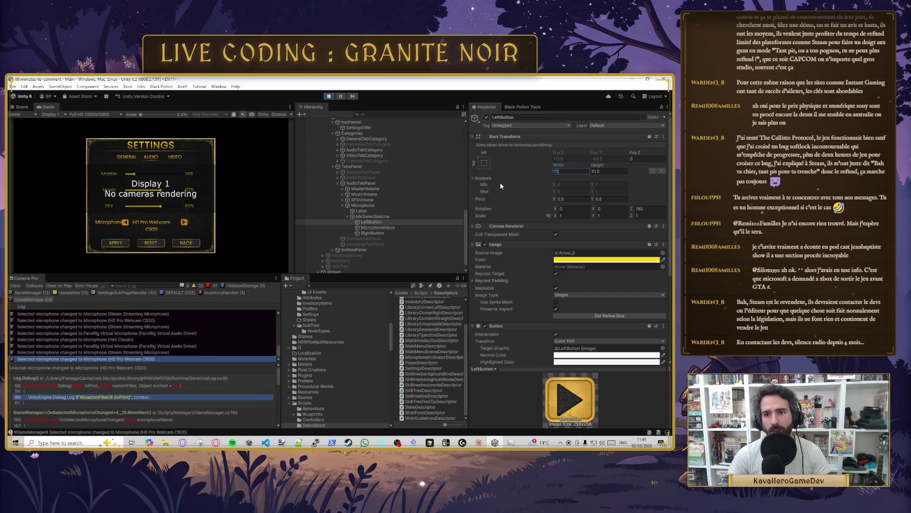
{"action": "left_click", "coordinate": [398, 233]}
{"action": "left_click", "coordinate": [567, 171]}
{"action": "type", "text": "70"}
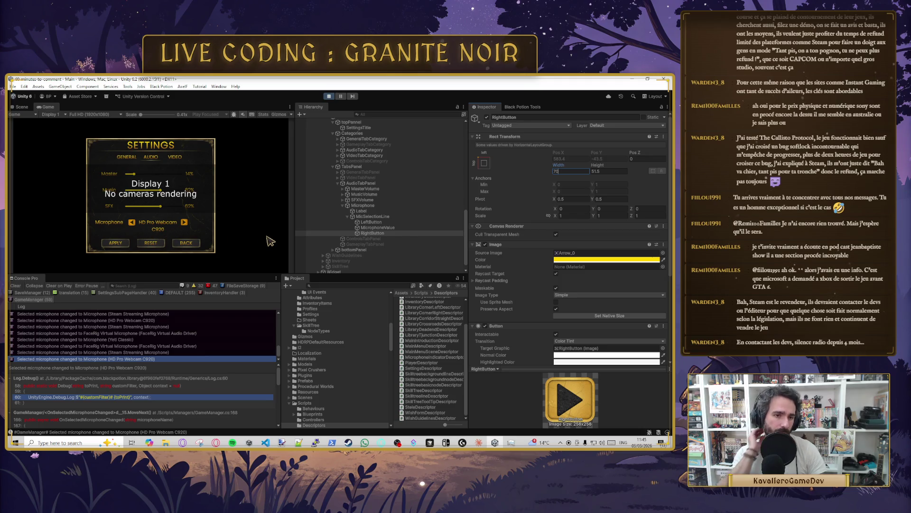
Step: Set the MicrophoneValue Rect Transform width to 300
{"action": "left_click", "coordinate": [388, 227]}
{"action": "left_click", "coordinate": [564, 170]}
{"action": "type", "text": "300"}
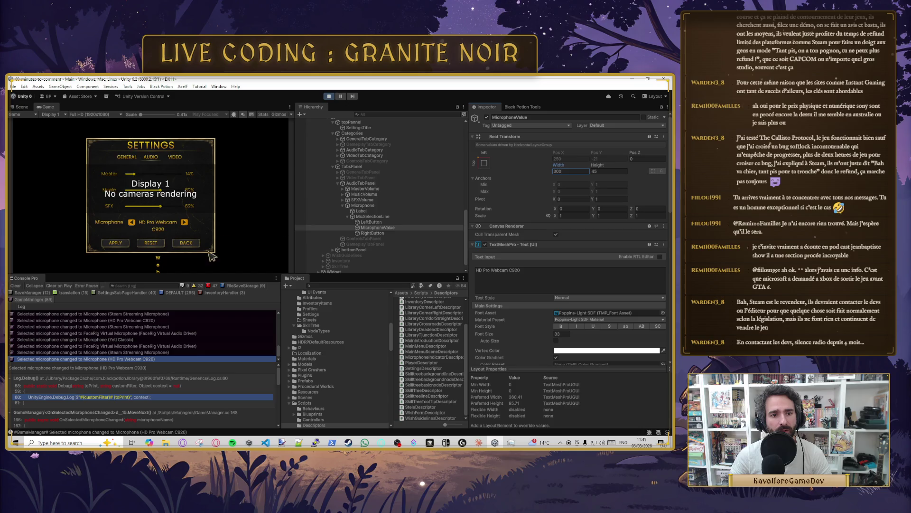
{"action": "scroll", "coordinate": [538, 306], "scroll_direction": "down", "scroll_amount": 3}
{"action": "scroll", "coordinate": [537, 307], "scroll_direction": "down", "scroll_amount": 4}
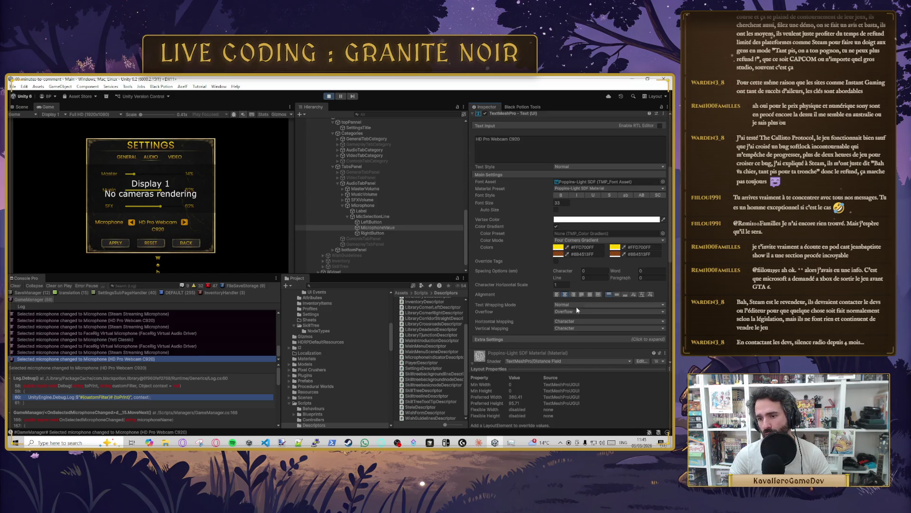
Step: Try Ellipsis, Masking and Truncate overflow modes, then return to Overflow
{"action": "left_click", "coordinate": [575, 313]}
{"action": "left_click", "coordinate": [574, 326]}
{"action": "left_click", "coordinate": [571, 314]}
{"action": "left_click", "coordinate": [572, 334]}
{"action": "left_click", "coordinate": [570, 312]}
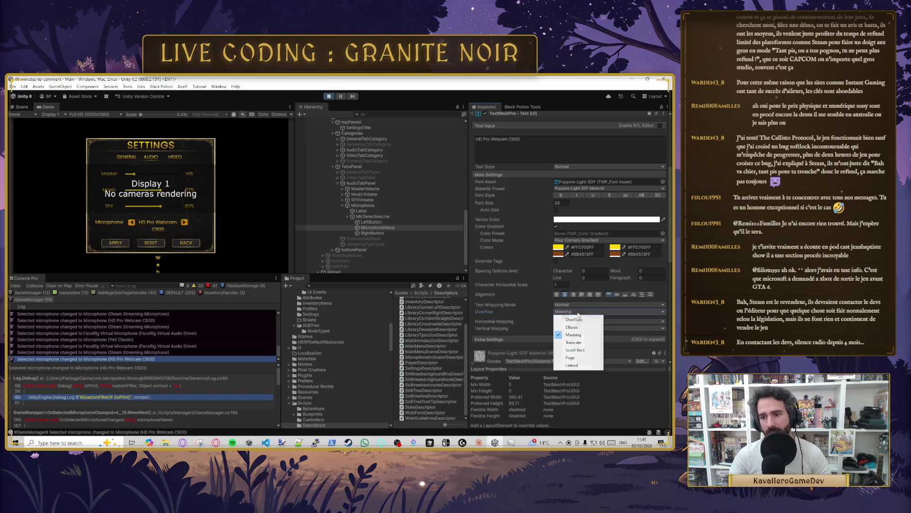
{"action": "left_click", "coordinate": [580, 343]}
{"action": "left_click", "coordinate": [572, 311]}
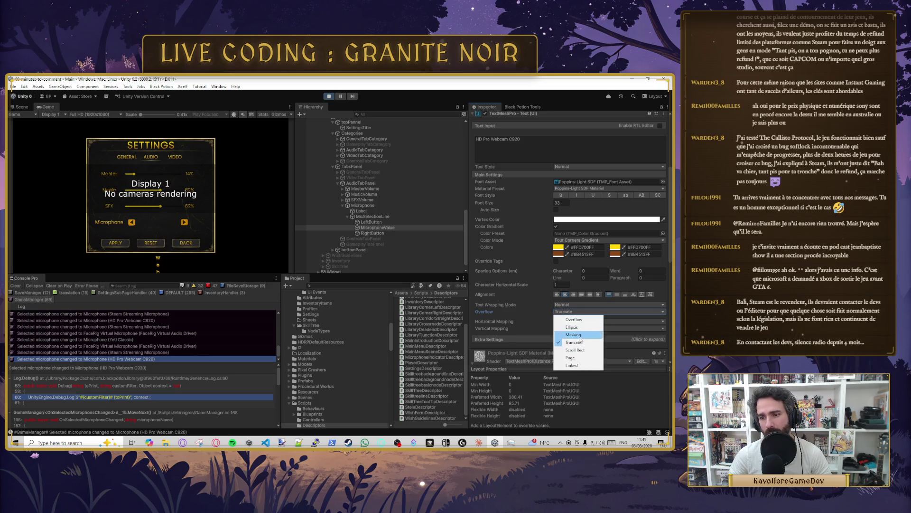
{"action": "left_click", "coordinate": [575, 319]}
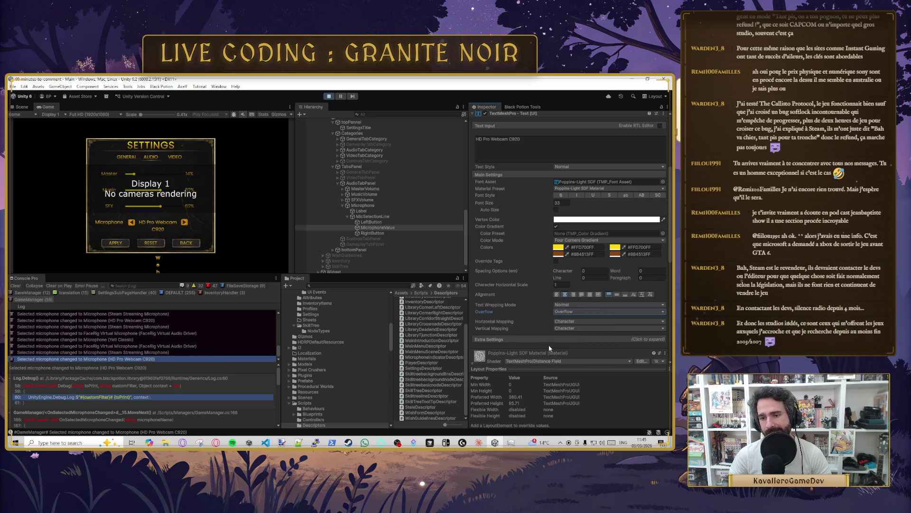
Step: Set the MicrophoneValue label height to 45
{"action": "scroll", "coordinate": [559, 226], "scroll_direction": "up", "scroll_amount": 5}
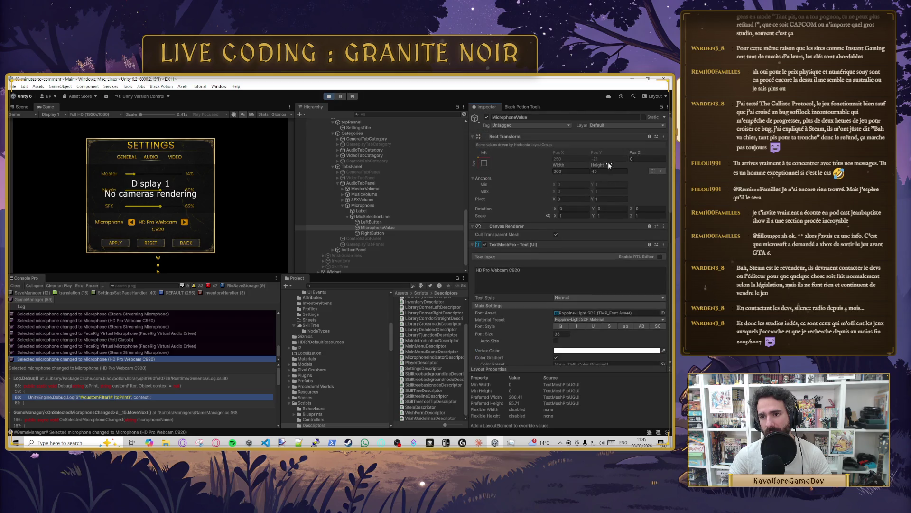
{"action": "left_click", "coordinate": [598, 169]}
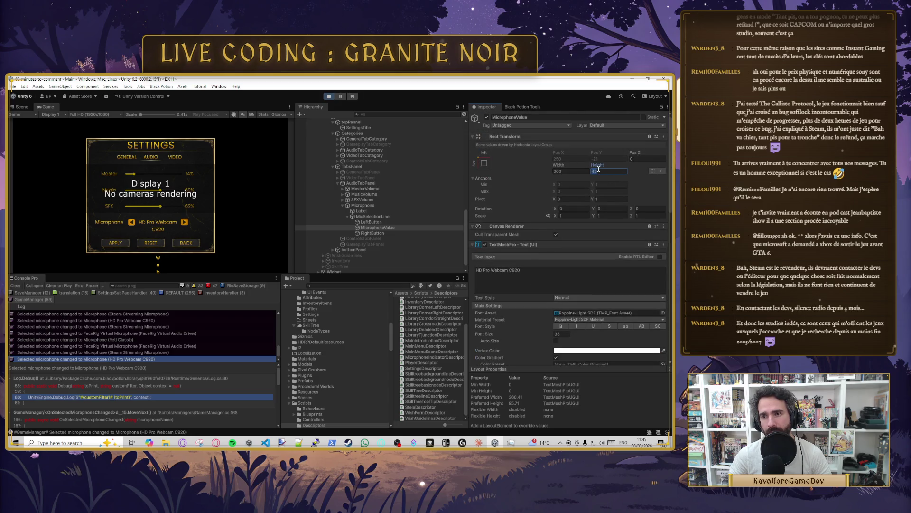
{"action": "mouse_move", "coordinate": [599, 167]}
{"action": "left_mouse_down"}
{"action": "mouse_move", "coordinate": [635, 165]}
{"action": "mouse_move", "coordinate": [606, 165]}
{"action": "left_mouse_up"}
{"action": "type", "text": "45"}
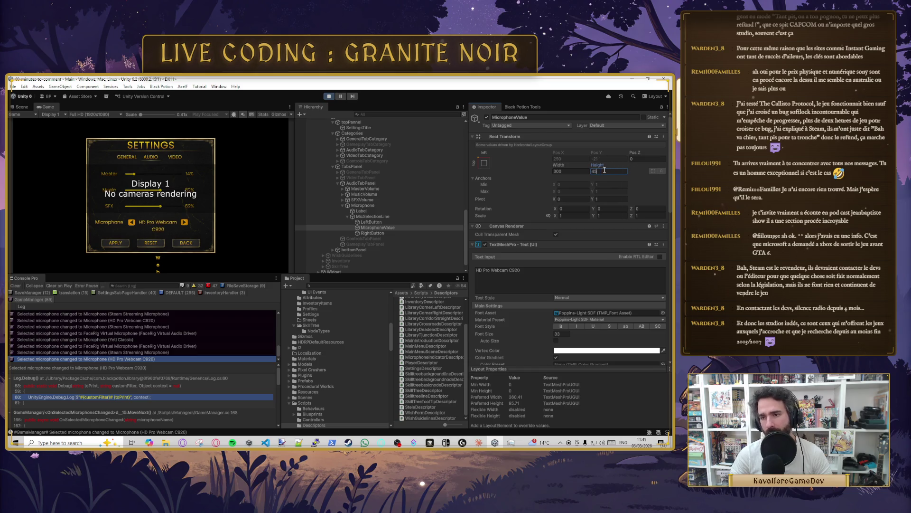
{"action": "scroll", "coordinate": [544, 282], "scroll_direction": "down", "scroll_amount": 3}
{"action": "left_click", "coordinate": [537, 216]}
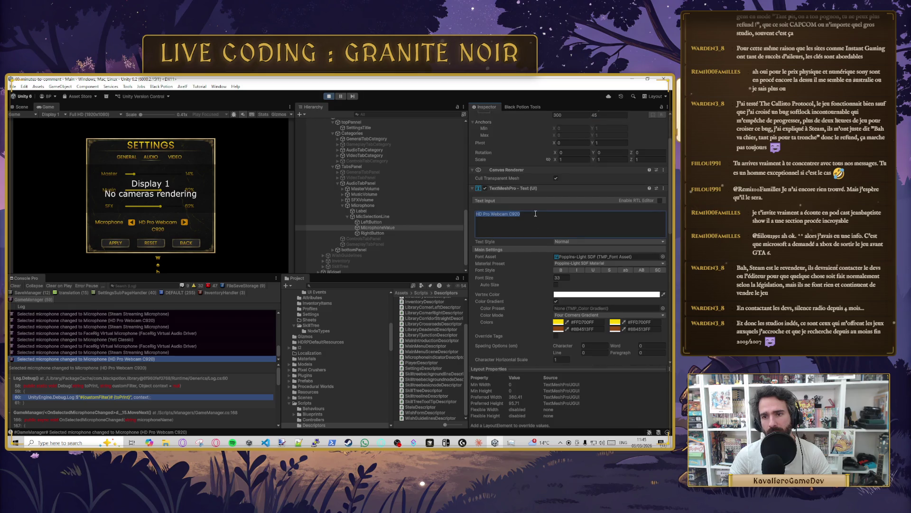
{"action": "scroll", "coordinate": [564, 297], "scroll_direction": "down", "scroll_amount": 3}
{"action": "scroll", "coordinate": [563, 296], "scroll_direction": "down", "scroll_amount": 2}
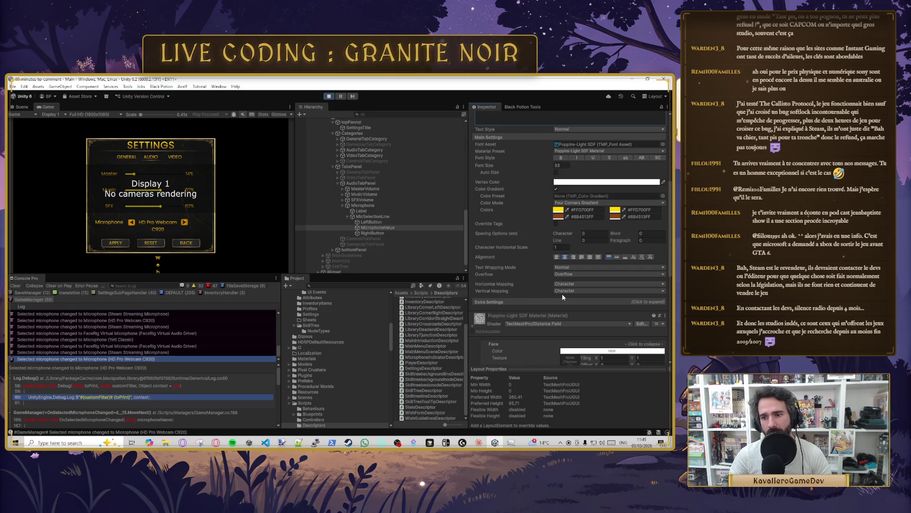
Step: Try the whitespace-preserving wrapping modes, ending on No Wrap
{"action": "left_click", "coordinate": [566, 268]}
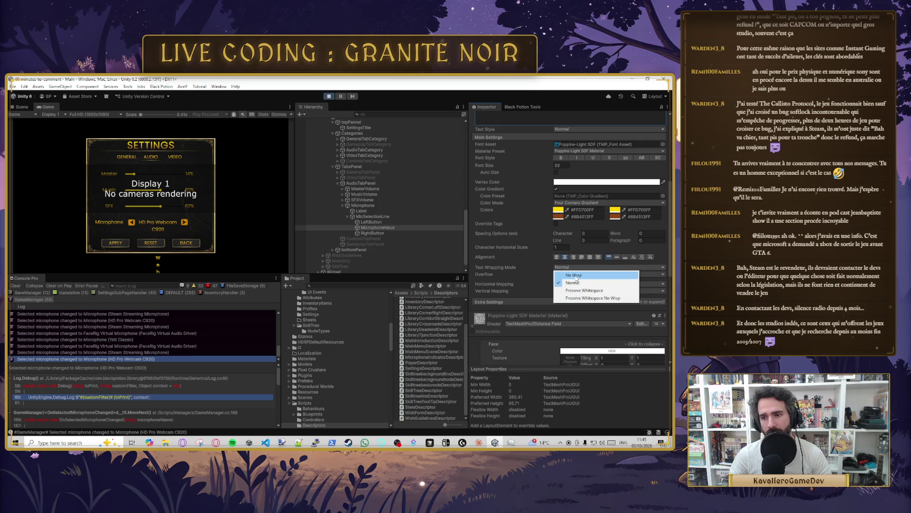
{"action": "left_click", "coordinate": [574, 275]}
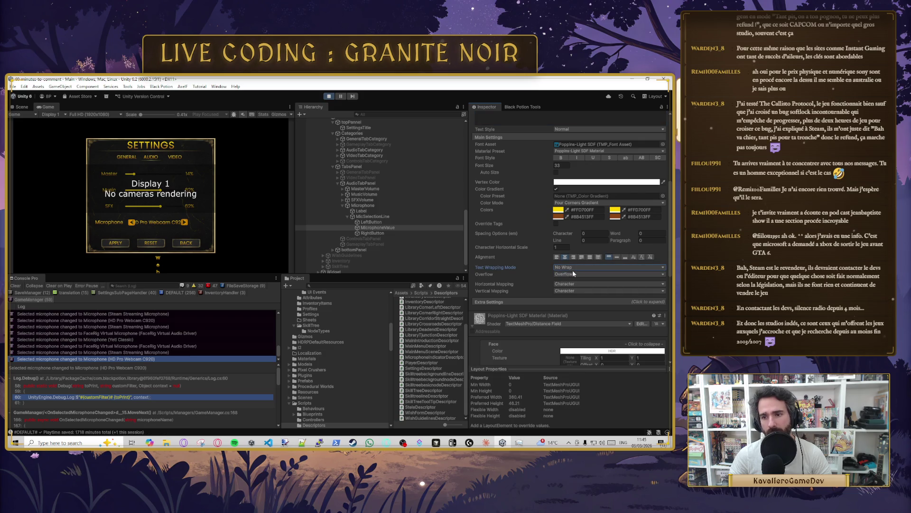
{"action": "left_click", "coordinate": [572, 268]}
{"action": "left_click", "coordinate": [588, 291]}
{"action": "left_click", "coordinate": [582, 267]}
{"action": "left_click", "coordinate": [589, 298]}
{"action": "left_click", "coordinate": [580, 267]}
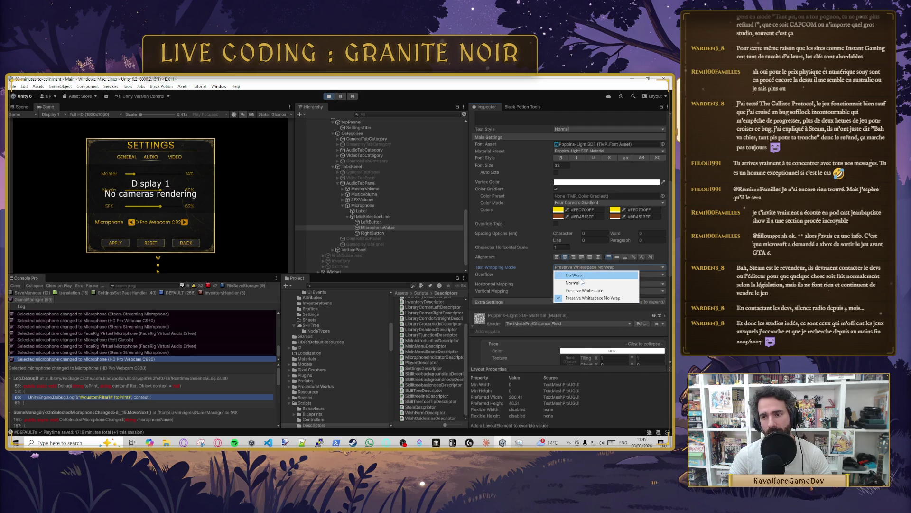
{"action": "left_click", "coordinate": [577, 275]}
Step: Try Truncate, Scroll Rect and Page overflow modes while keeping No Wrap
{"action": "left_click", "coordinate": [581, 274]}
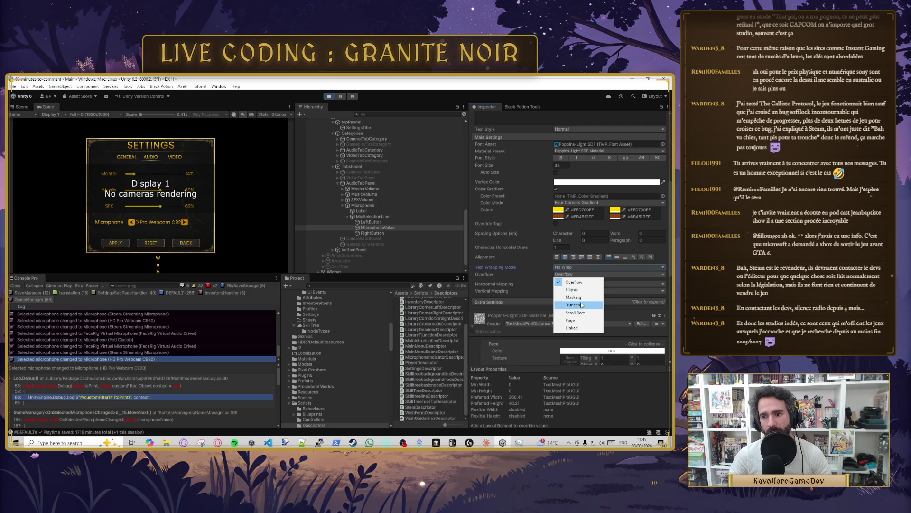
{"action": "left_click", "coordinate": [581, 304]}
{"action": "left_click", "coordinate": [578, 275]}
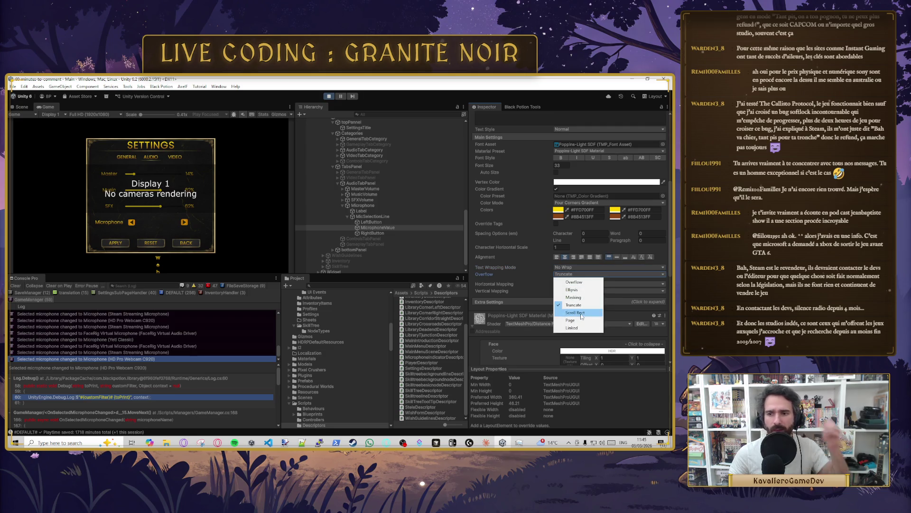
{"action": "left_click", "coordinate": [582, 305]}
{"action": "left_click", "coordinate": [581, 274]}
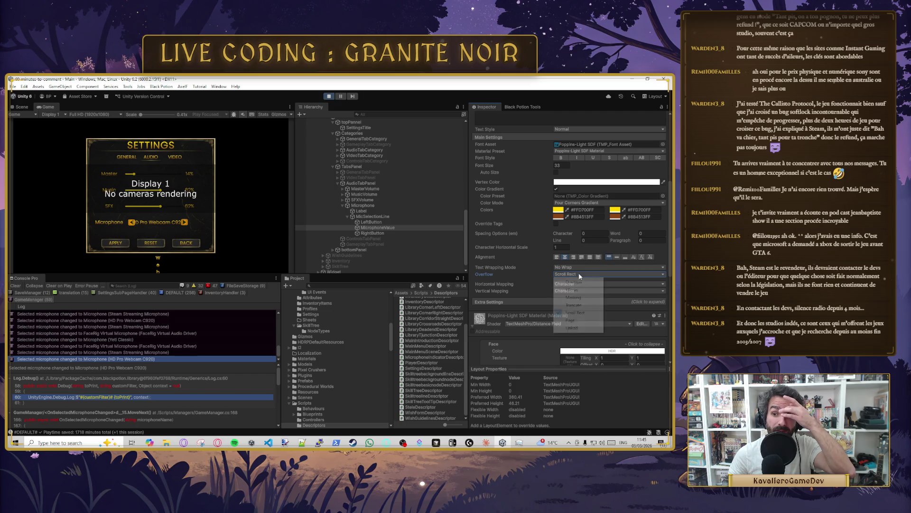
{"action": "left_click", "coordinate": [580, 320]}
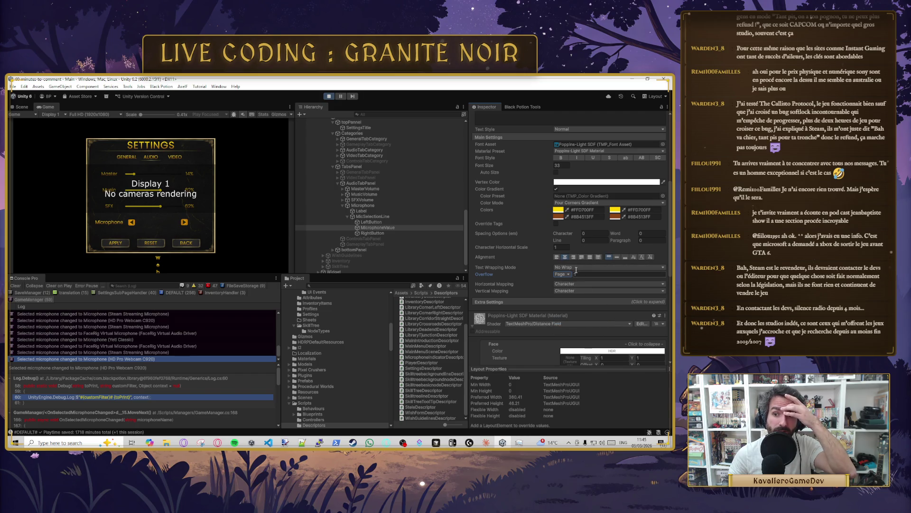
{"action": "left_click", "coordinate": [578, 267]}
{"action": "left_click", "coordinate": [541, 277]}
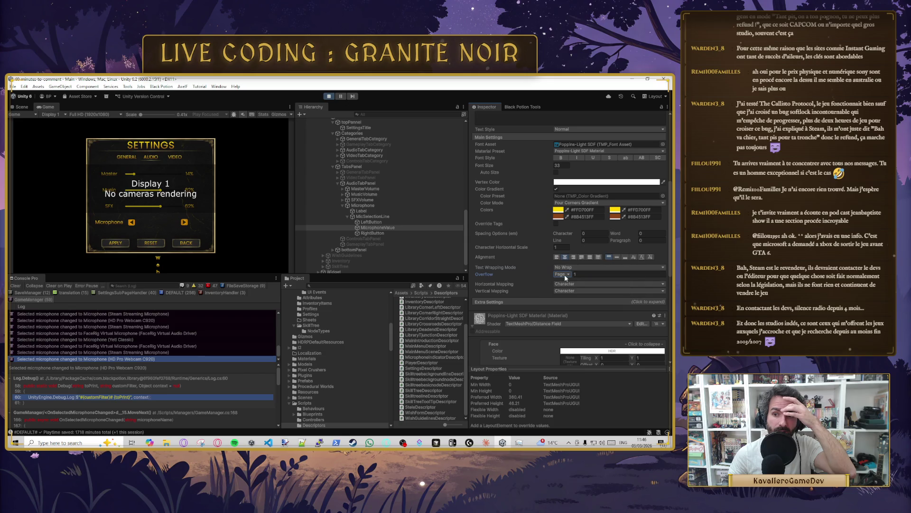
Step: Cycle overflow through Linked, Masking and Ellipsis, settling on Truncate
{"action": "left_click", "coordinate": [565, 274]}
{"action": "left_click", "coordinate": [569, 328]}
{"action": "left_click", "coordinate": [555, 274]}
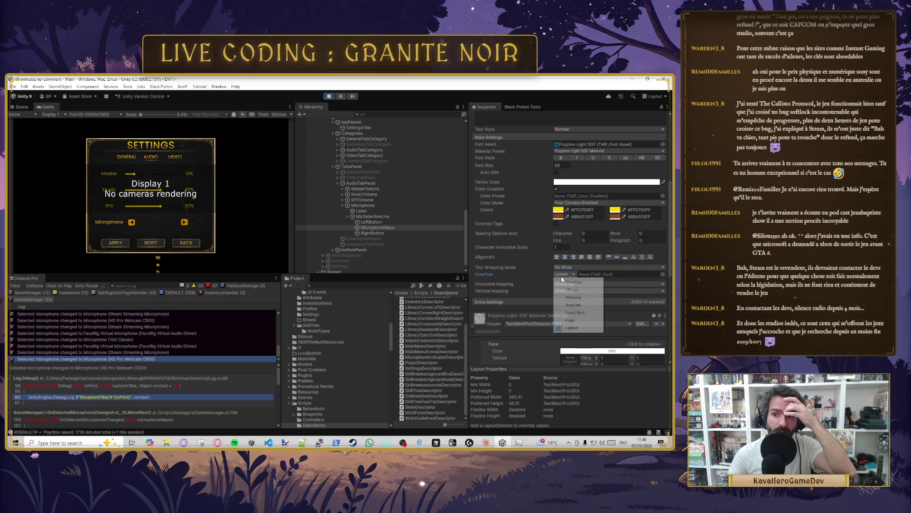
{"action": "left_click", "coordinate": [574, 299]}
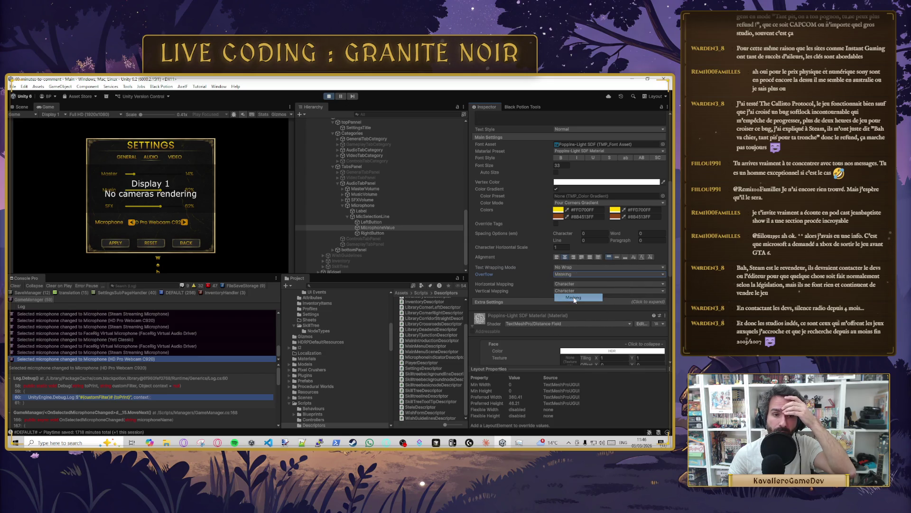
{"action": "left_click", "coordinate": [559, 275]}
{"action": "left_click", "coordinate": [570, 283]}
{"action": "left_click", "coordinate": [569, 275]}
{"action": "left_click", "coordinate": [579, 304]}
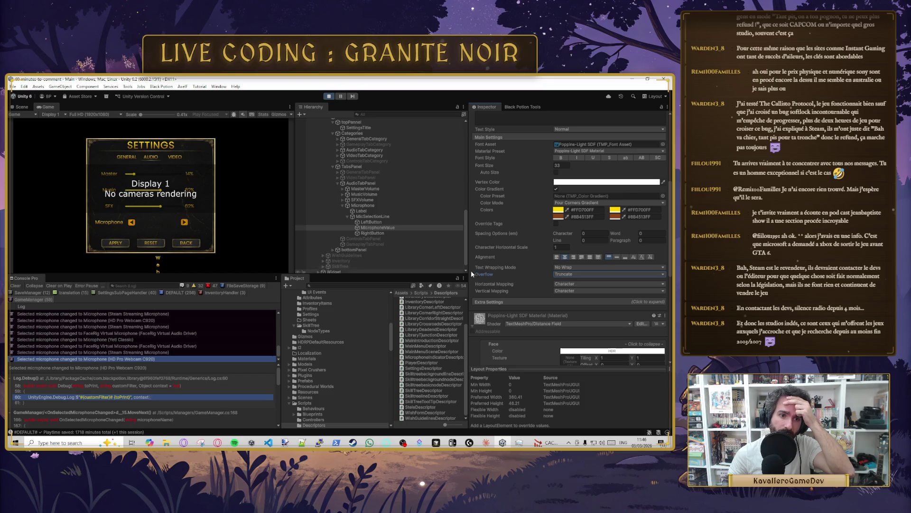
Step: Keep both horizontal and vertical mapping on Character
{"action": "left_click", "coordinate": [577, 285]}
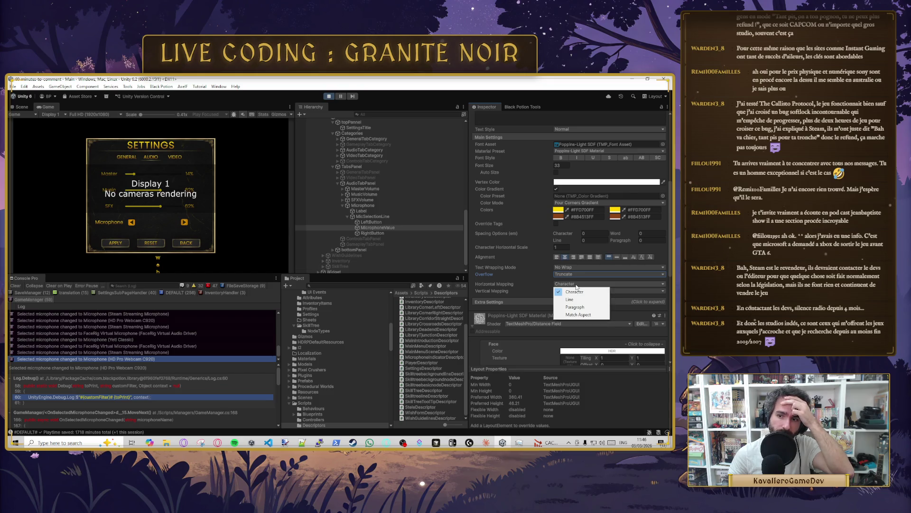
{"action": "left_click", "coordinate": [576, 292]}
{"action": "left_click", "coordinate": [565, 290]}
{"action": "left_click", "coordinate": [565, 298]}
{"action": "left_click", "coordinate": [563, 291]}
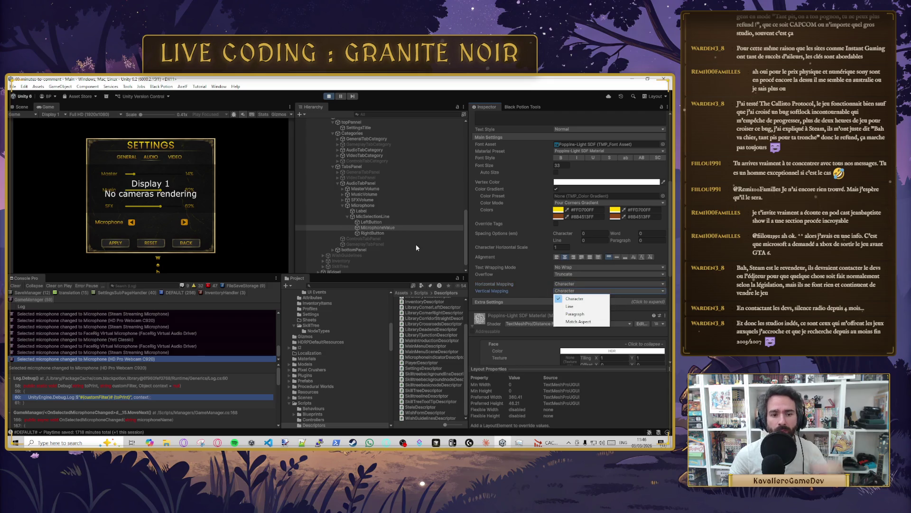
{"action": "scroll", "coordinate": [514, 123], "scroll_direction": "up", "scroll_amount": 3}
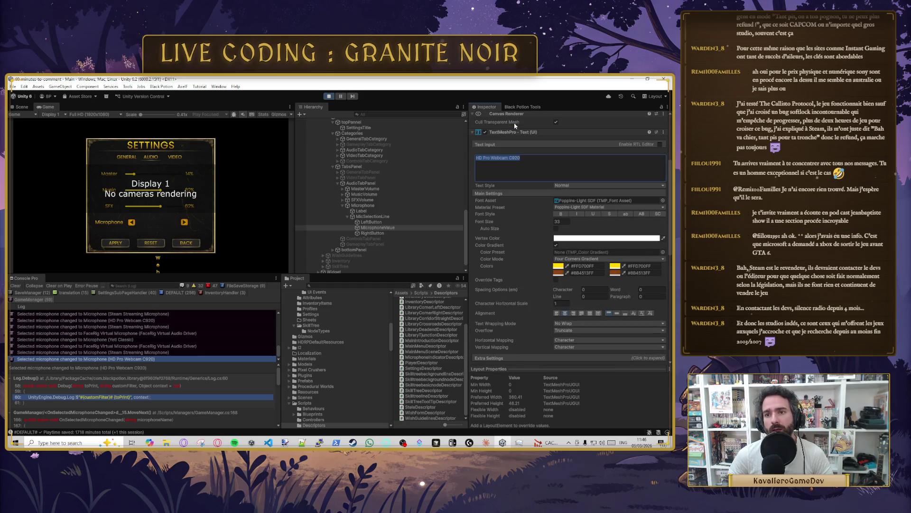
Step: Set MicrophoneValue overflow back to Overflow and enable font Auto Size
{"action": "scroll", "coordinate": [550, 277], "scroll_direction": "down", "scroll_amount": 4}
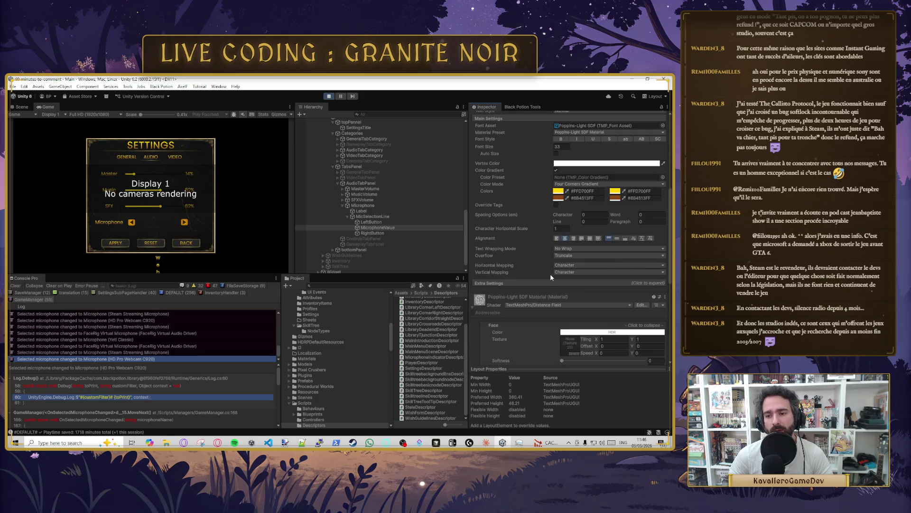
{"action": "left_click", "coordinate": [569, 256]}
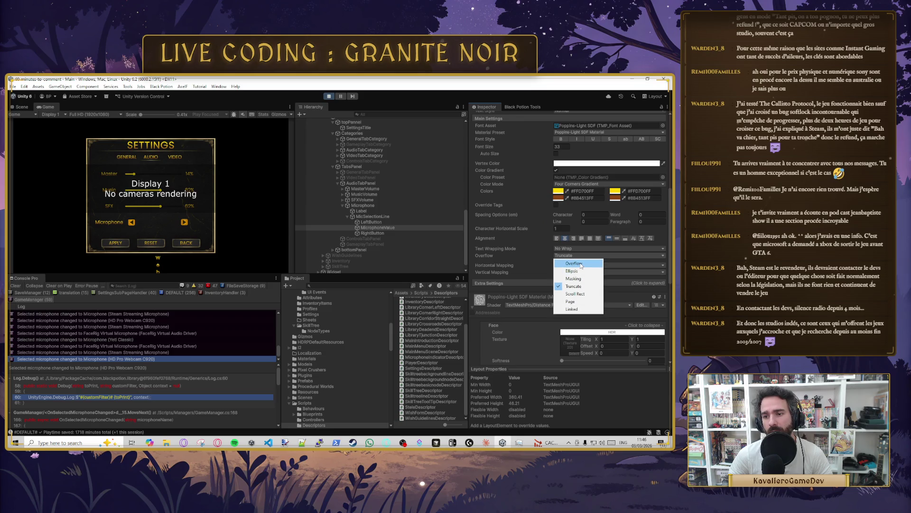
{"action": "left_click", "coordinate": [580, 264]}
{"action": "scroll", "coordinate": [541, 255], "scroll_direction": "up", "scroll_amount": 4}
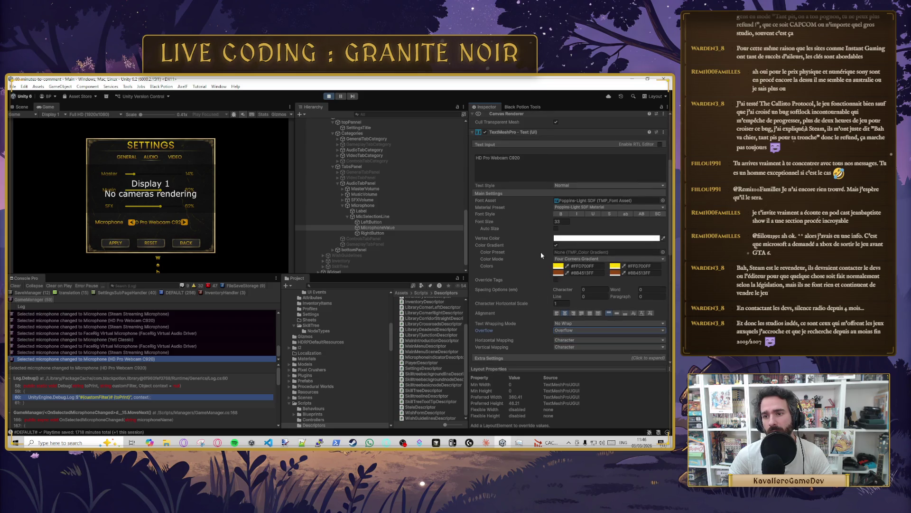
{"action": "left_click", "coordinate": [556, 229]}
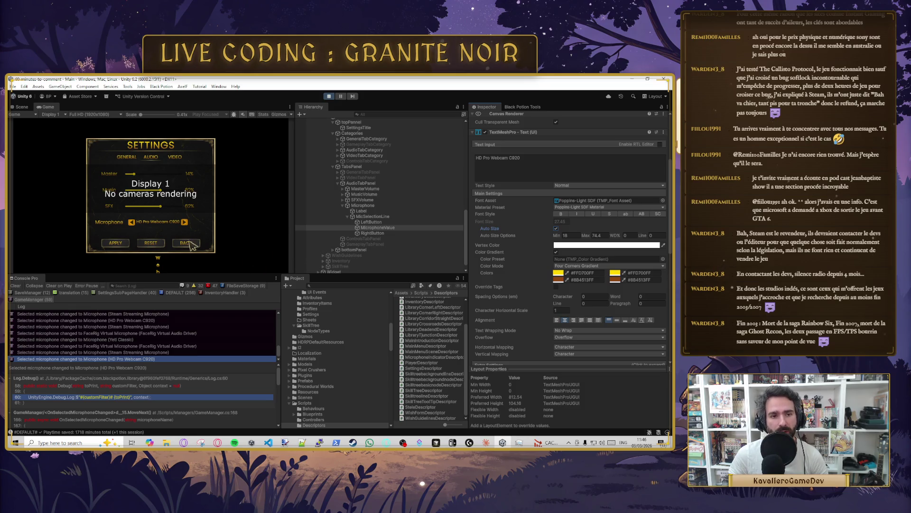
{"action": "left_click", "coordinate": [377, 233]}
Step: Reselect MicrophoneValue and switch the in-game microphone to HD Pro Webcam C920
{"action": "left_click", "coordinate": [377, 227]}
{"action": "scroll", "coordinate": [525, 238], "scroll_direction": "up", "scroll_amount": 2}
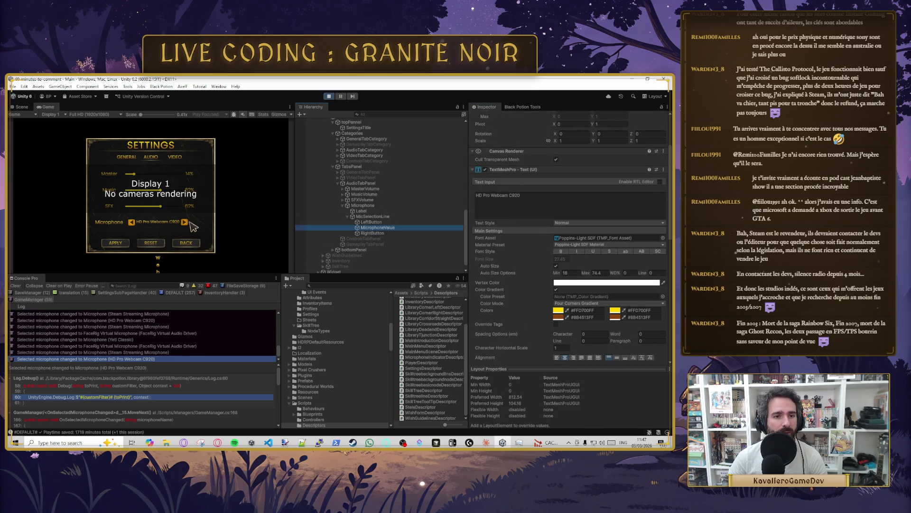
{"action": "left_click", "coordinate": [131, 222]}
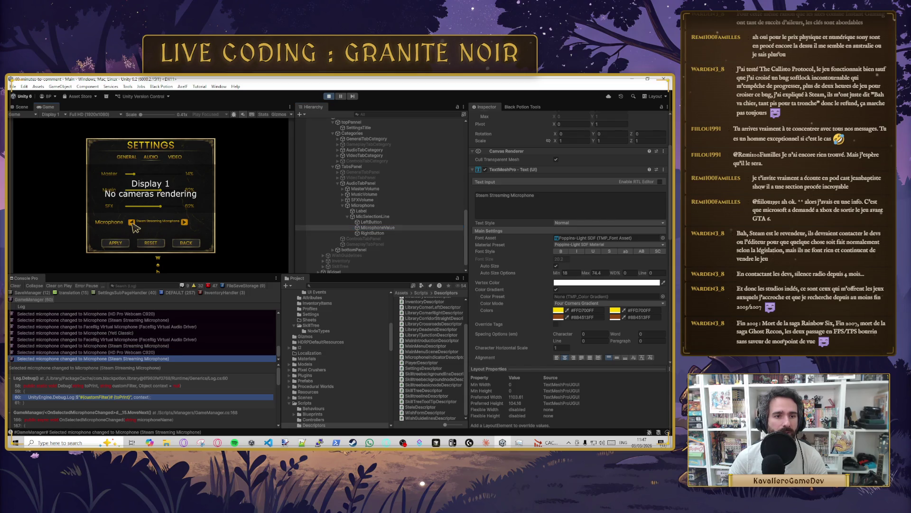
{"action": "left_click", "coordinate": [184, 222]}
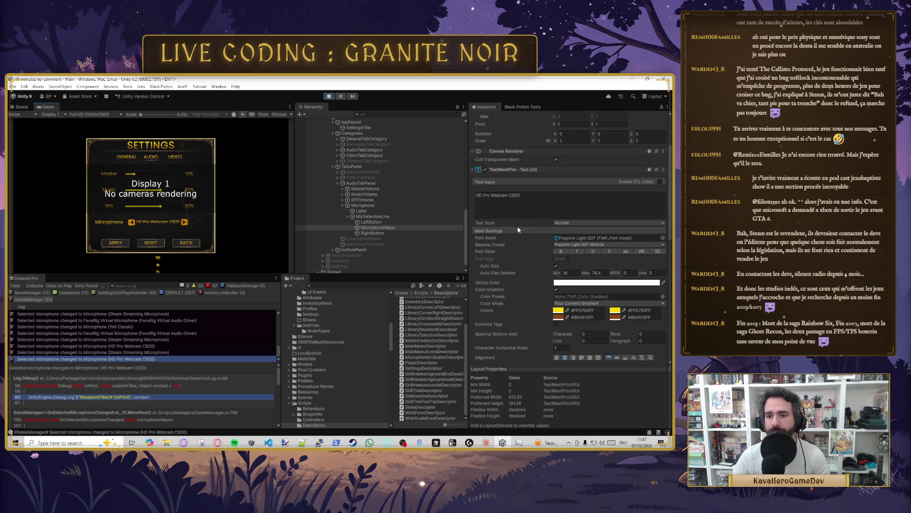
Step: Turn off Auto Size, leaving font size 33, and view the Overflow modes
{"action": "scroll", "coordinate": [517, 227], "scroll_direction": "down", "scroll_amount": 2}
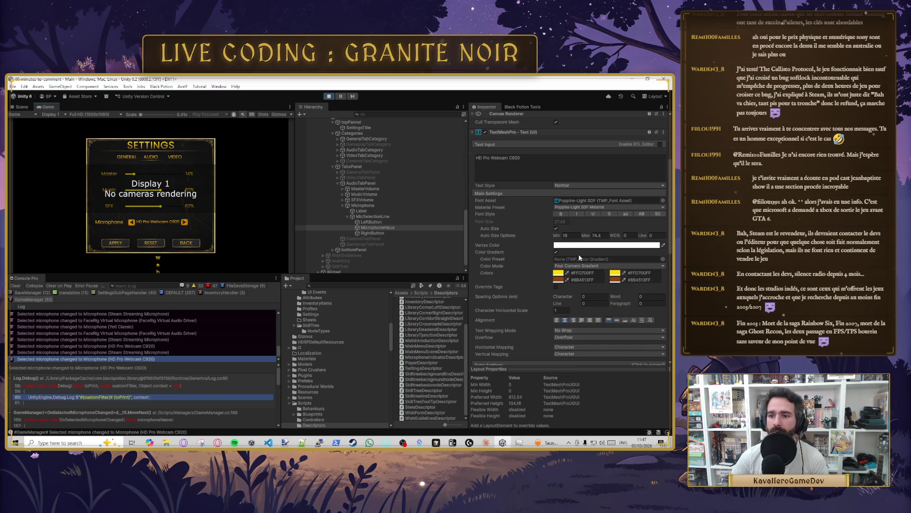
{"action": "left_click", "coordinate": [555, 229]}
{"action": "scroll", "coordinate": [558, 315], "scroll_direction": "down", "scroll_amount": 2}
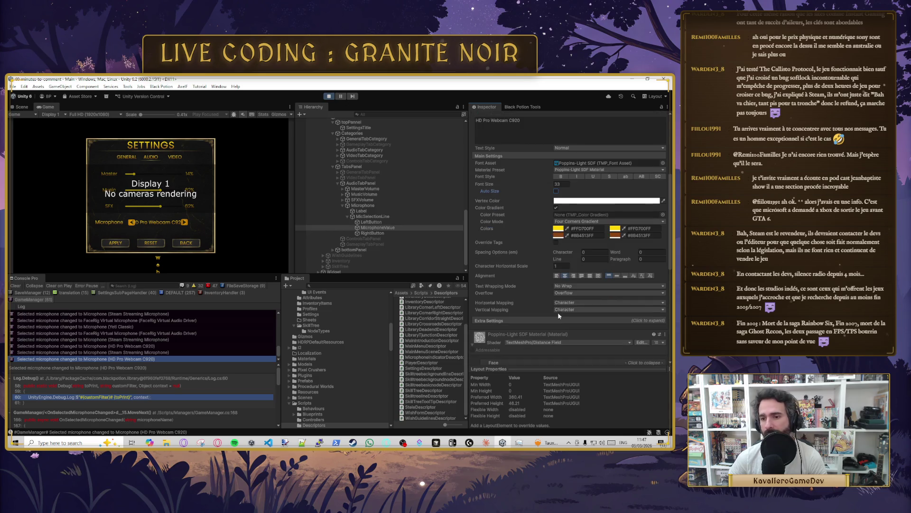
{"action": "left_click", "coordinate": [570, 293]}
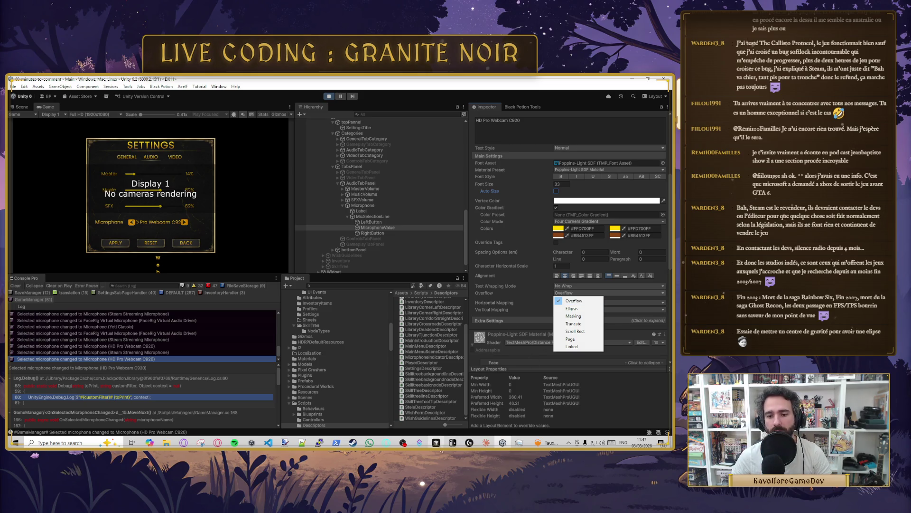
{"action": "key", "text": "alt+Tab"}
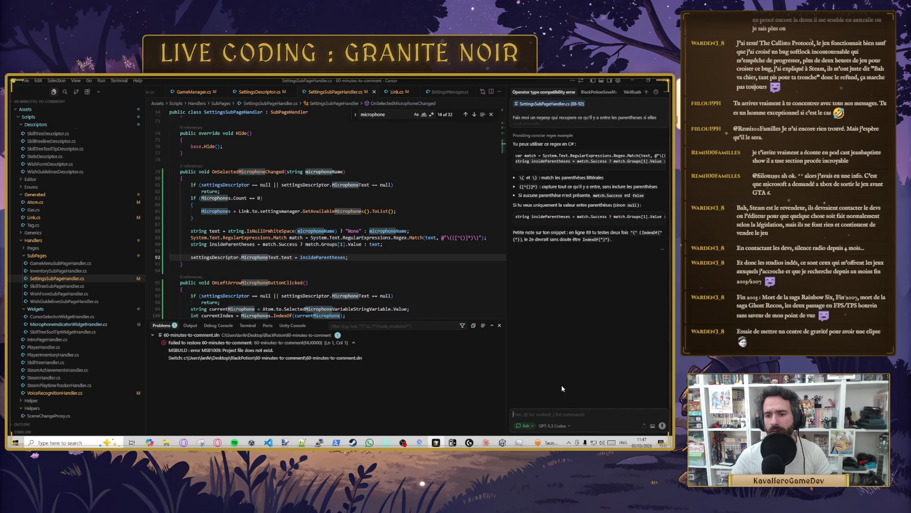
Step: Switch Cursor's chat model from GPT-5.3 Codex to Opus 4.6
{"action": "left_click", "coordinate": [554, 425]}
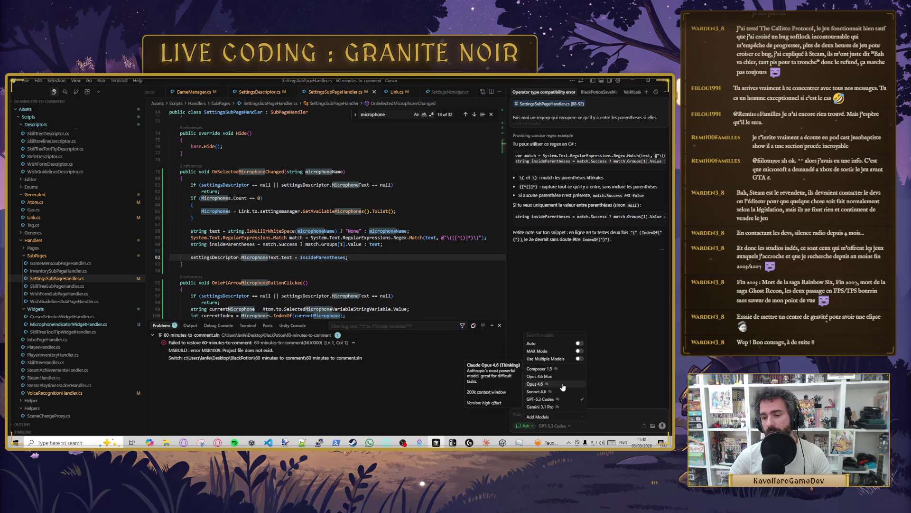
{"action": "left_click", "coordinate": [560, 385]}
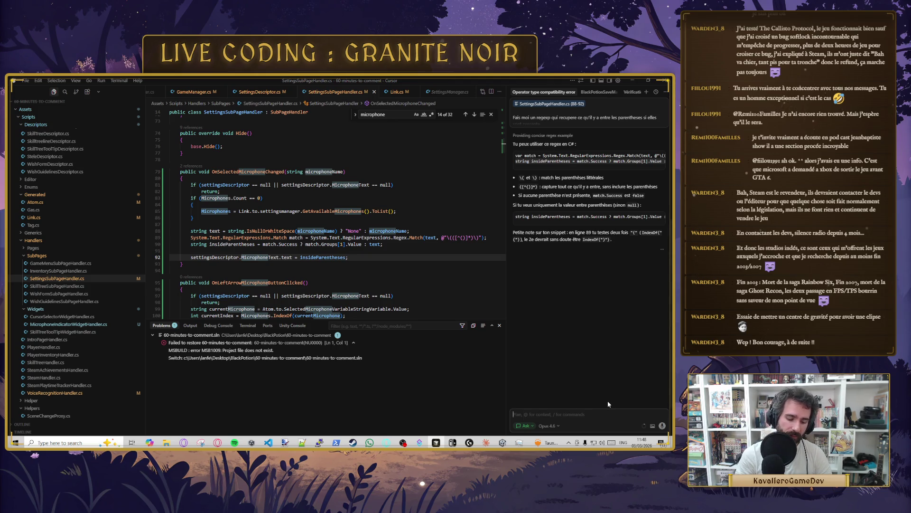
Step: Ask in French why TextMeshPro Truncate erases the whole text instead of truncating it
{"action": "type", "text": "Le truncq"}
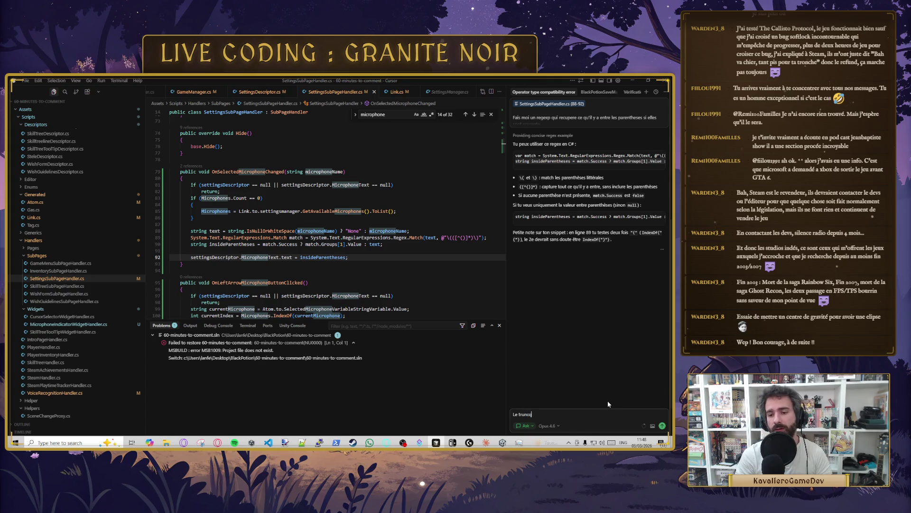
{"action": "type", "text": "de t"}
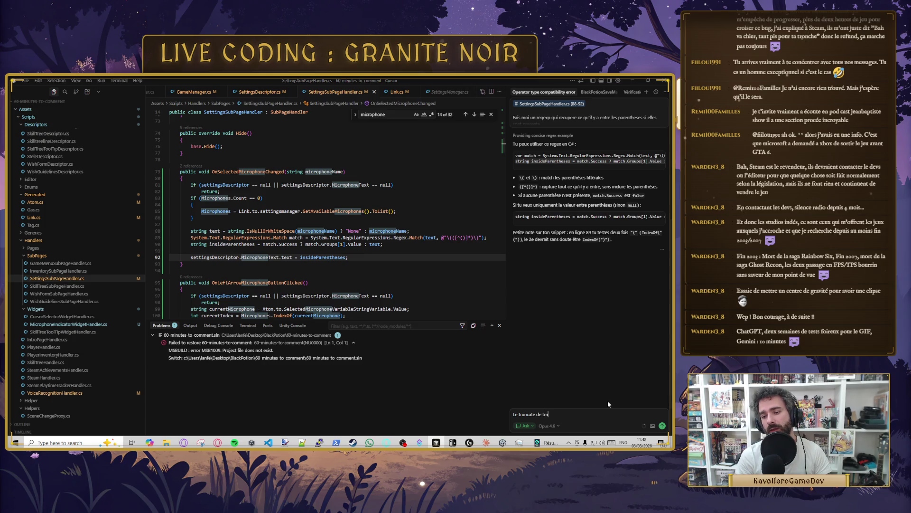
{"action": "type", "text": "ext mex"}
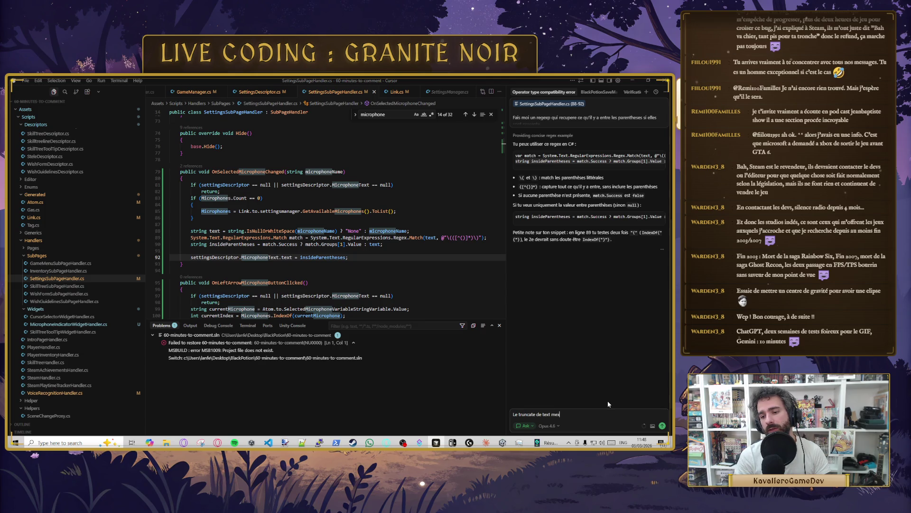
{"action": "type", "text": " pro ne truncate pas mais"}
{"action": "type", "text": " efface tous"}
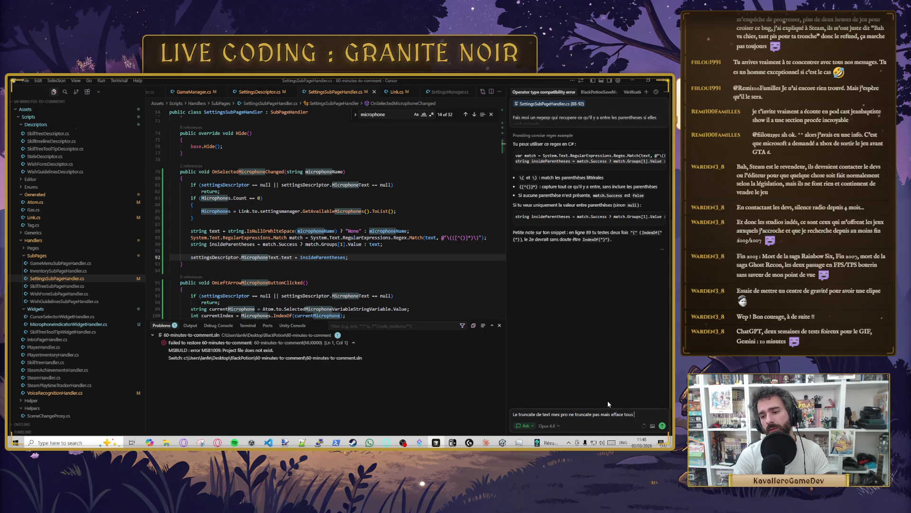
{"action": "key", "text": "BackSpace"}
{"action": "type", "text": "t le text po"}
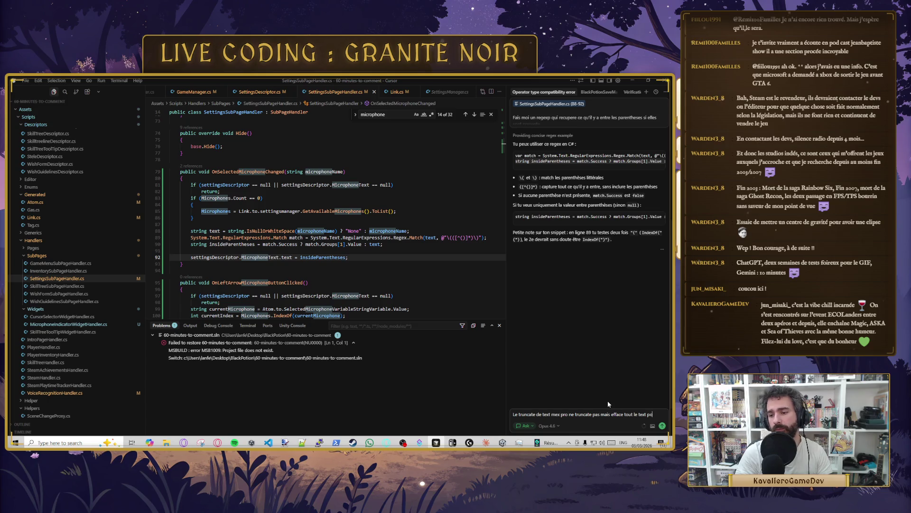
{"action": "type", "text": "urquoi ?"}
{"action": "key", "text": "Return"}
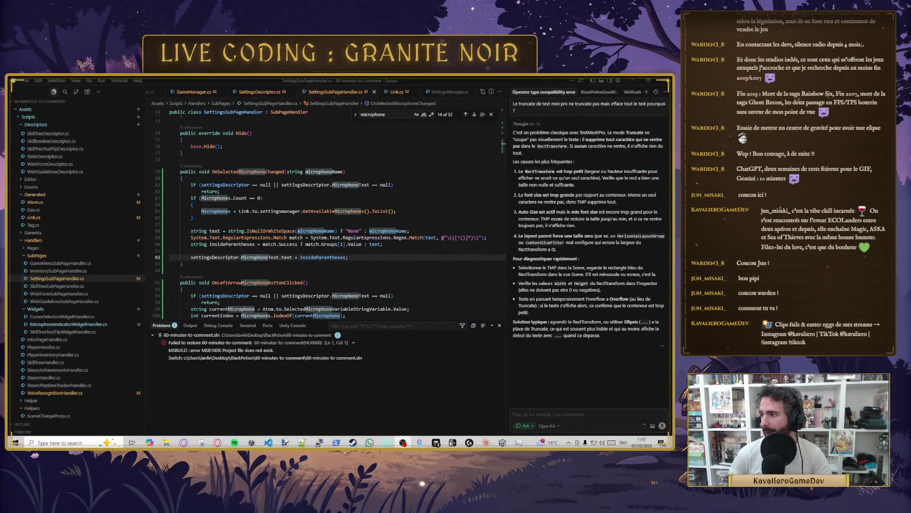
{"action": "key", "text": "Down"}
{"action": "key", "text": "Down"}
{"action": "left_click", "coordinate": [364, 255]}
{"action": "scroll", "coordinate": [573, 282], "scroll_direction": "up", "scroll_amount": 3}
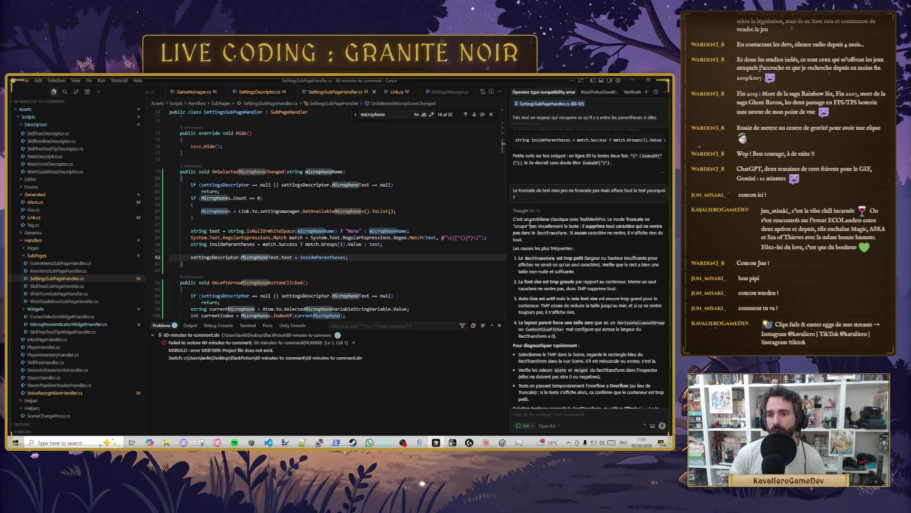
{"action": "mouse_move", "coordinate": [585, 226]}
{"action": "left_mouse_down"}
{"action": "mouse_move", "coordinate": [666, 226]}
{"action": "mouse_move", "coordinate": [555, 234]}
{"action": "mouse_move", "coordinate": [569, 233]}
{"action": "left_mouse_up"}
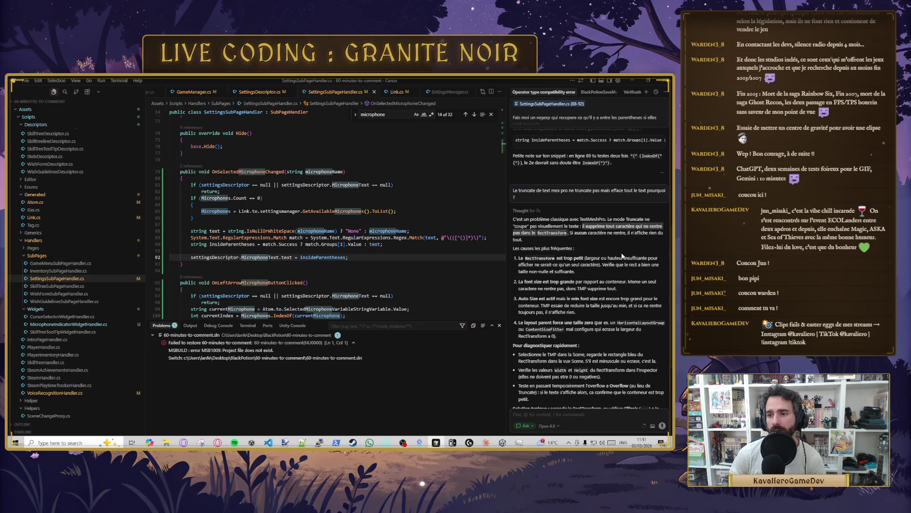
{"action": "left_click_drag", "start_coordinate": [525, 258], "coordinate": [541, 264]}
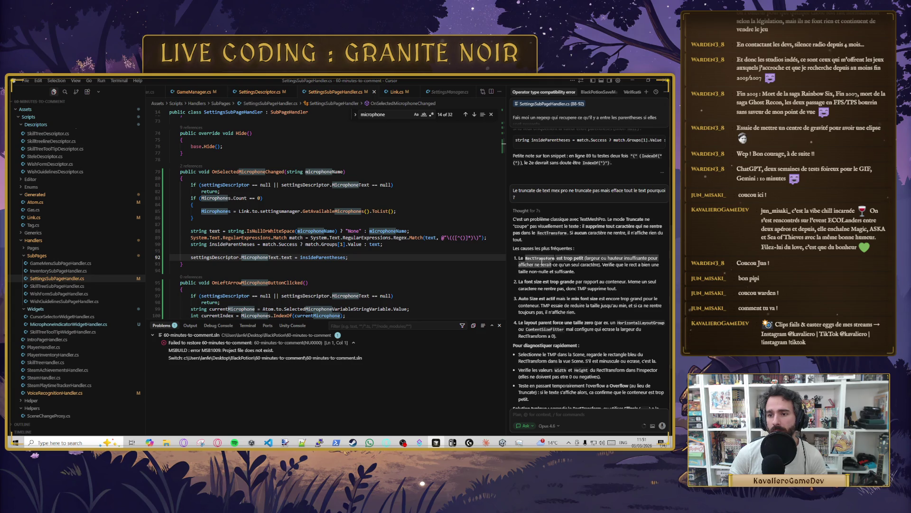
{"action": "left_click", "coordinate": [594, 288]}
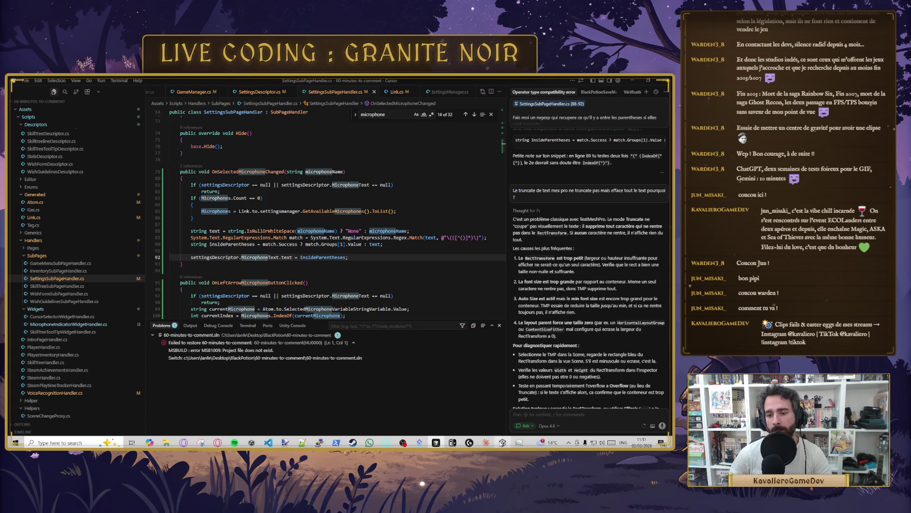
{"action": "key", "text": "alt+Tab"}
{"action": "left_click", "coordinate": [391, 228]}
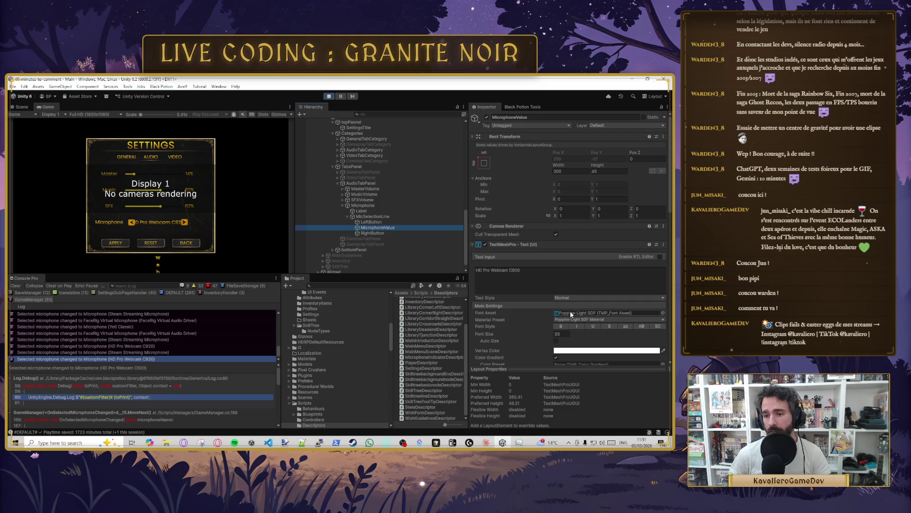
{"action": "key", "text": "alt+Tab"}
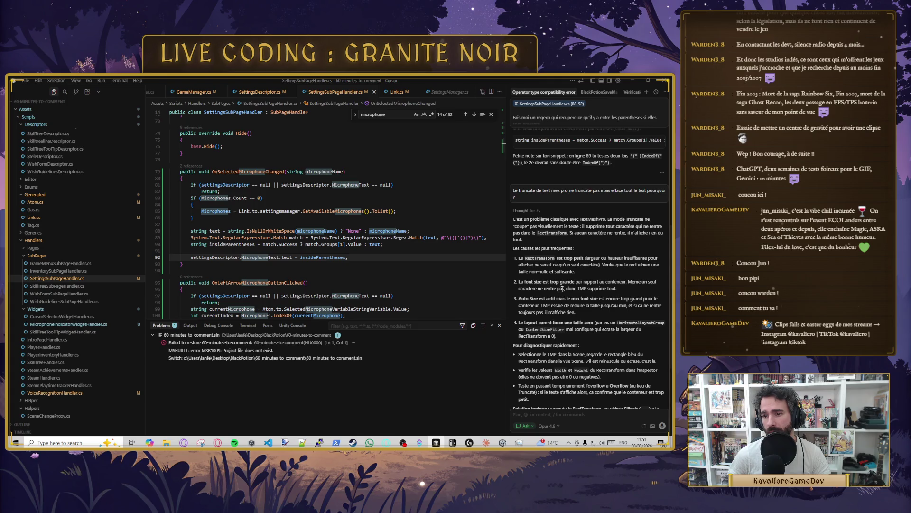
{"action": "left_click_drag", "start_coordinate": [617, 288], "coordinate": [519, 286]}
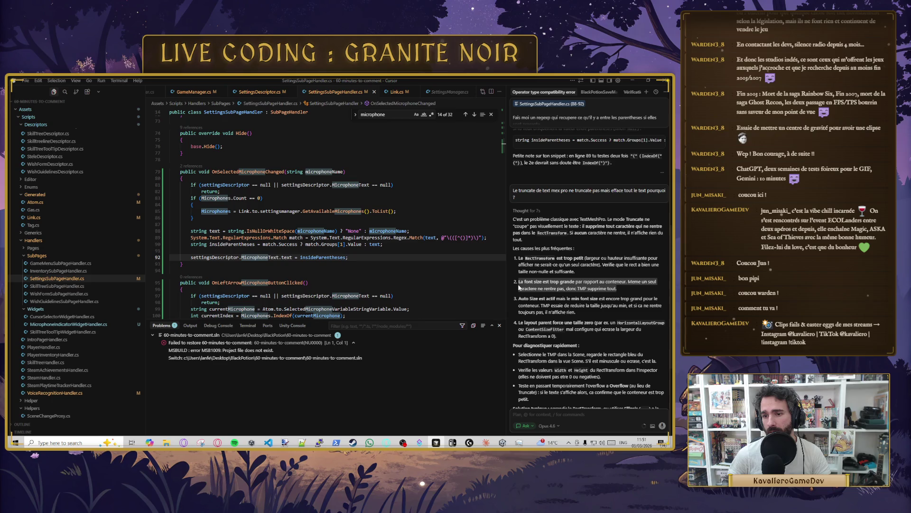
{"action": "left_click", "coordinate": [544, 300]}
{"action": "triple_click", "coordinate": [598, 299]}
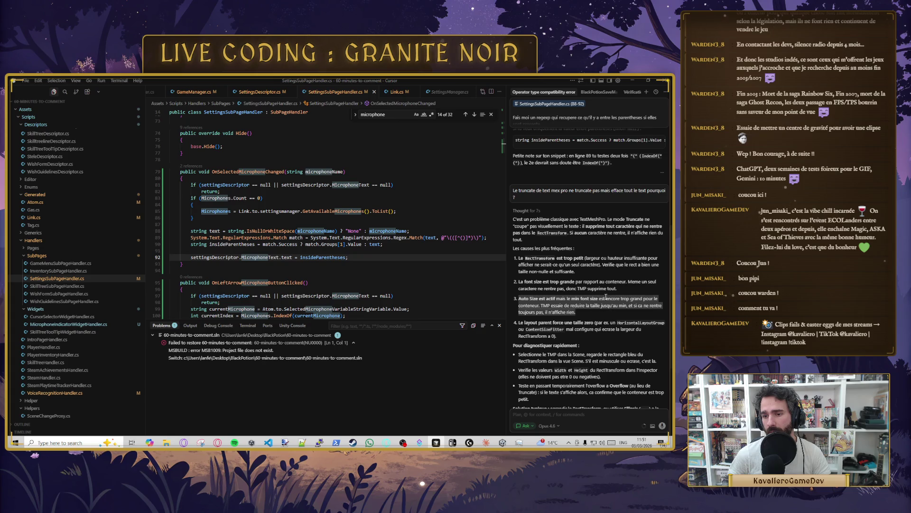
{"action": "scroll", "coordinate": [605, 297], "scroll_direction": "down", "scroll_amount": 1}
{"action": "left_click", "coordinate": [540, 304]}
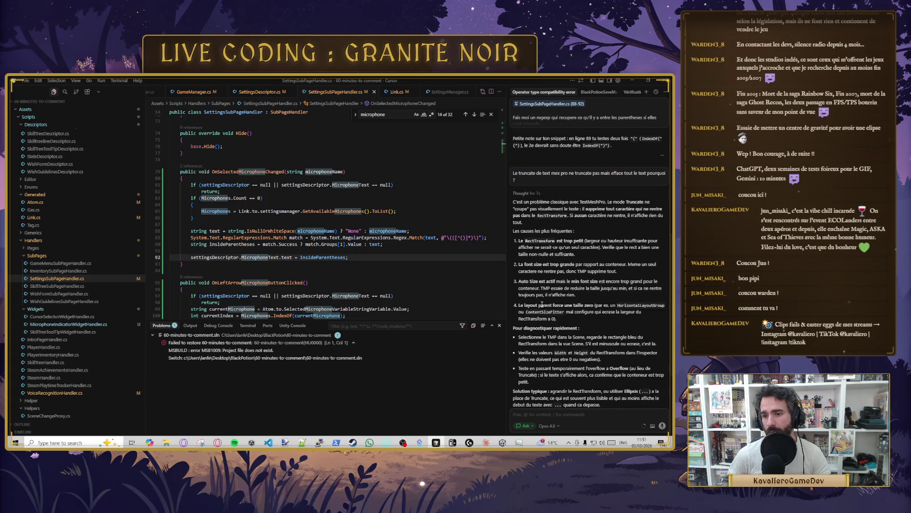
{"action": "scroll", "coordinate": [591, 302], "scroll_direction": "down", "scroll_amount": 2}
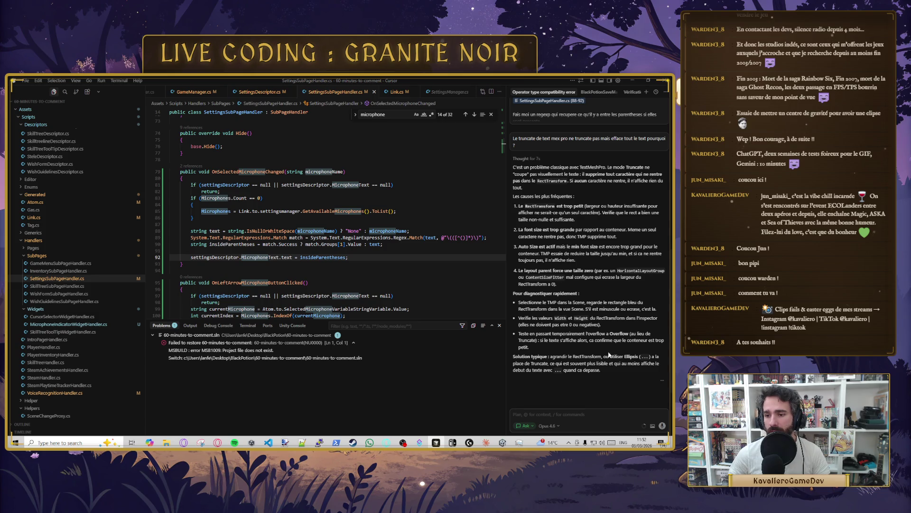
{"action": "double_click", "coordinate": [547, 363]}
Step: Set the MicrophoneValue text's overflow mode to Ellipsis in the Inspector
{"action": "key", "text": "alt+Tab"}
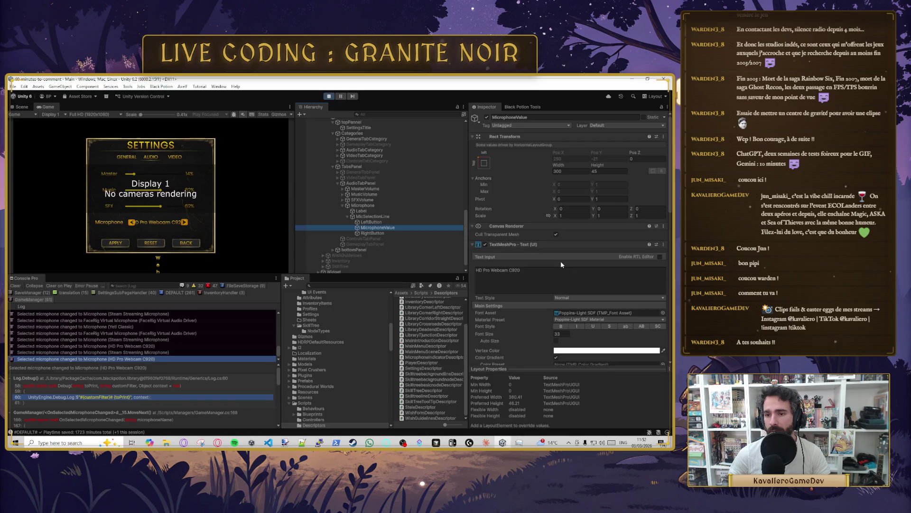
{"action": "scroll", "coordinate": [556, 325], "scroll_direction": "down", "scroll_amount": 3}
{"action": "scroll", "coordinate": [556, 324], "scroll_direction": "down", "scroll_amount": 2}
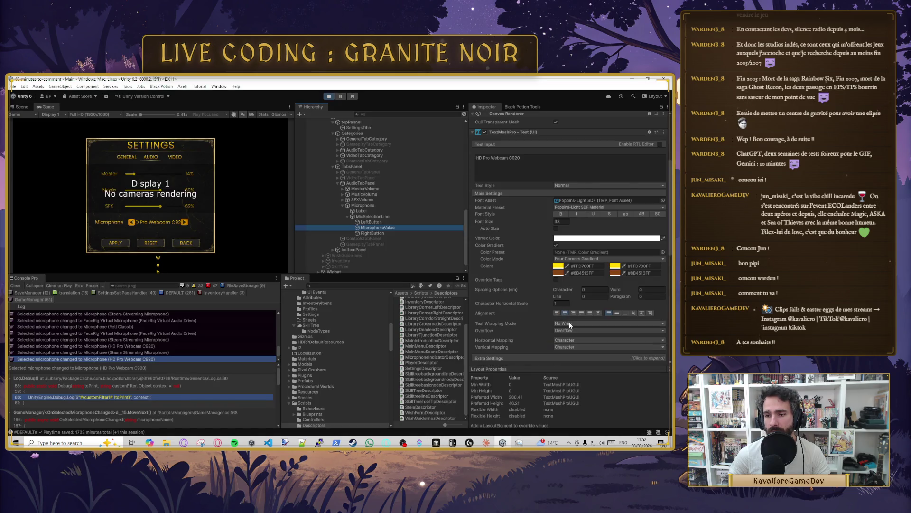
{"action": "scroll", "coordinate": [569, 321], "scroll_direction": "down", "scroll_amount": 2}
{"action": "left_click", "coordinate": [572, 286]}
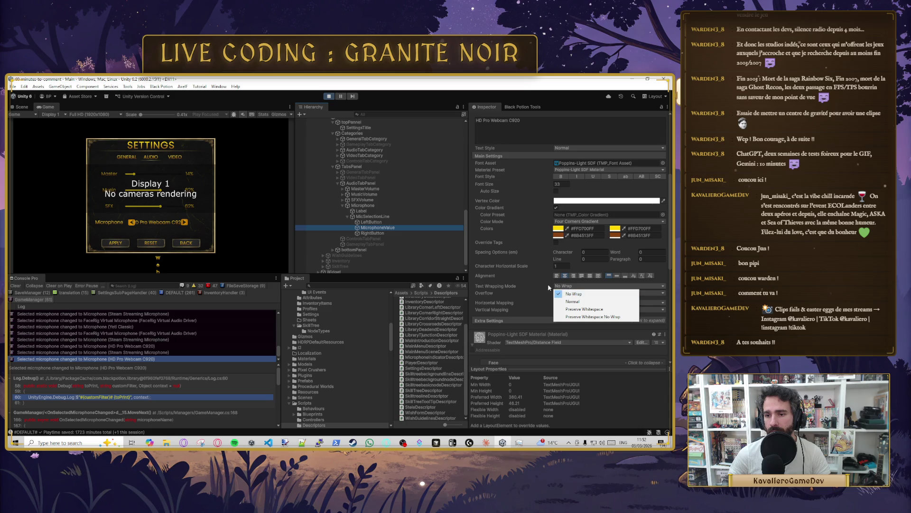
{"action": "left_click", "coordinate": [570, 292]}
{"action": "left_click", "coordinate": [568, 293]}
{"action": "left_click", "coordinate": [572, 308]}
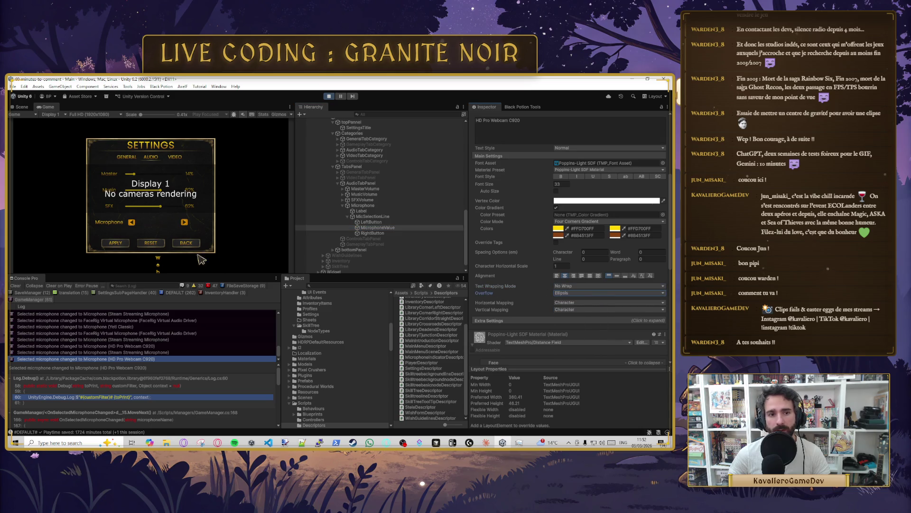
Step: Cycle the running game's microphone selector through several devices, ending on HD Pro Webcam C920
{"action": "scroll", "coordinate": [368, 249], "scroll_direction": "up", "scroll_amount": 5}
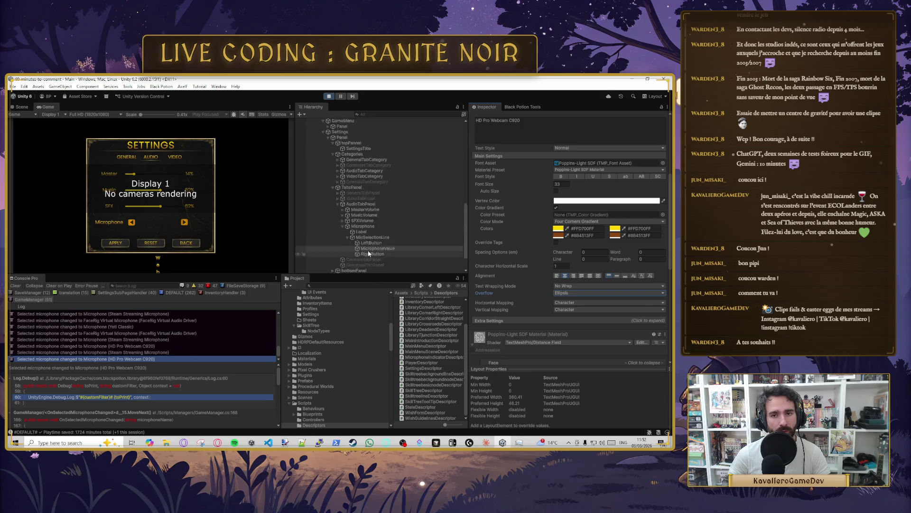
{"action": "scroll", "coordinate": [538, 228], "scroll_direction": "up", "scroll_amount": 4}
{"action": "left_click", "coordinate": [538, 239]}
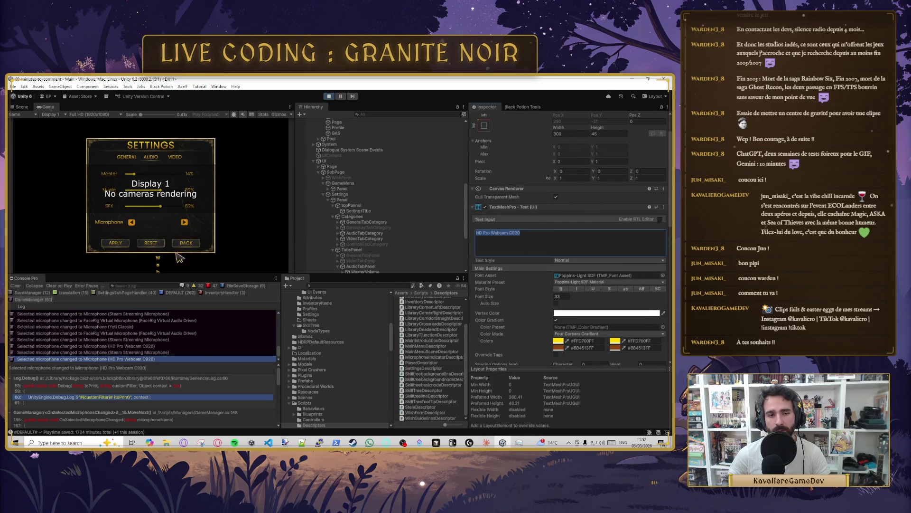
{"action": "left_click", "coordinate": [184, 223]}
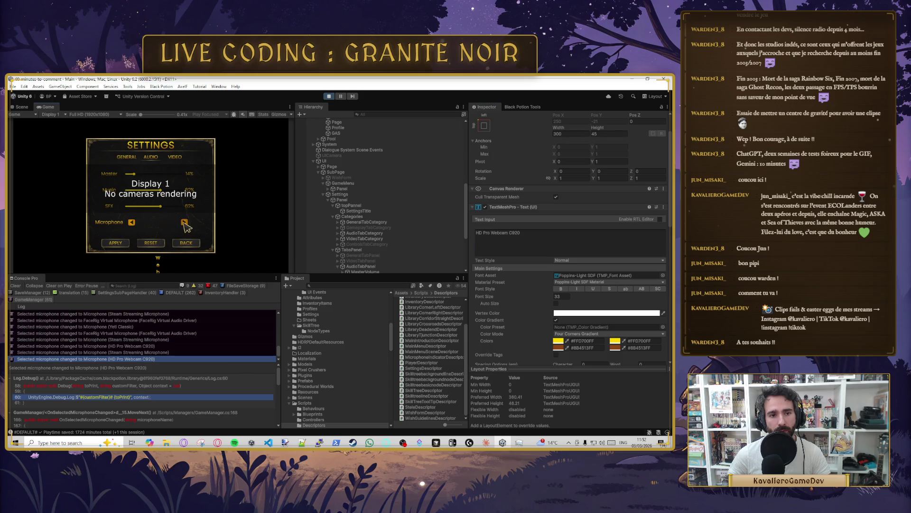
{"action": "left_click", "coordinate": [184, 223]}
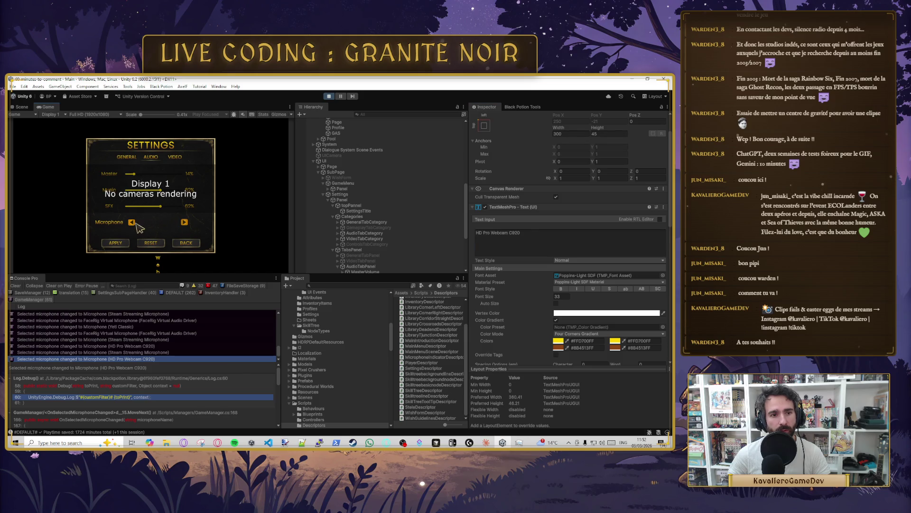
{"action": "left_click", "coordinate": [184, 223]}
{"action": "scroll", "coordinate": [514, 301], "scroll_direction": "down", "scroll_amount": 5}
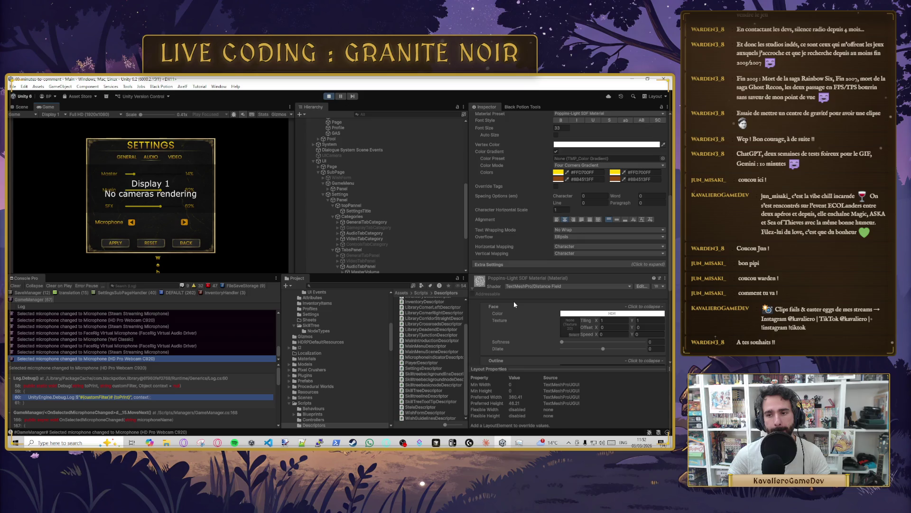
{"action": "key", "text": "alt+Tab"}
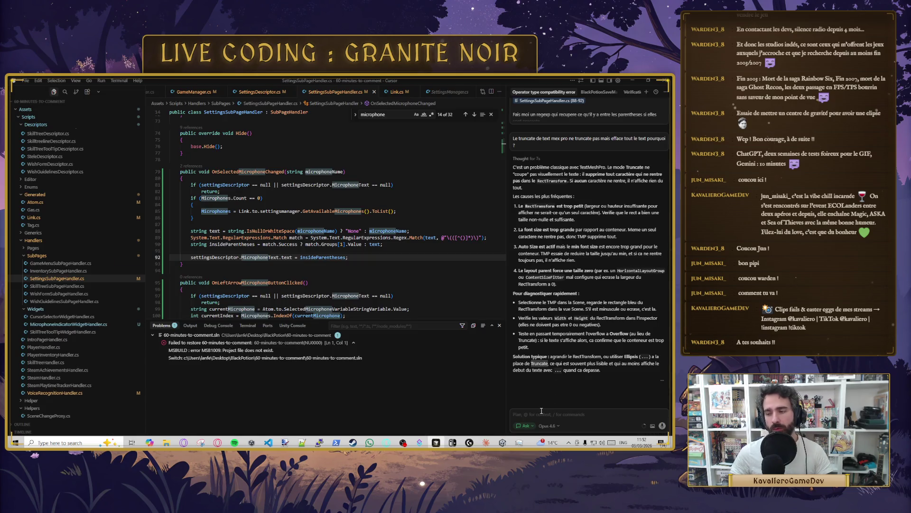
Step: Draft an unsent Cursor chat follow-up saying 'ellipsis fait exactement pareil', then return to Unity
{"action": "left_click", "coordinate": [548, 411]}
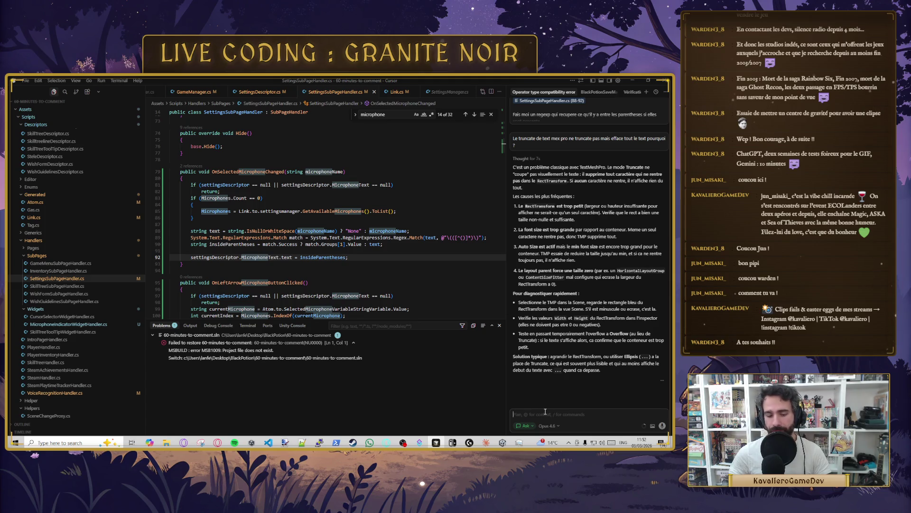
{"action": "type", "text": "elipsis fait exacte"}
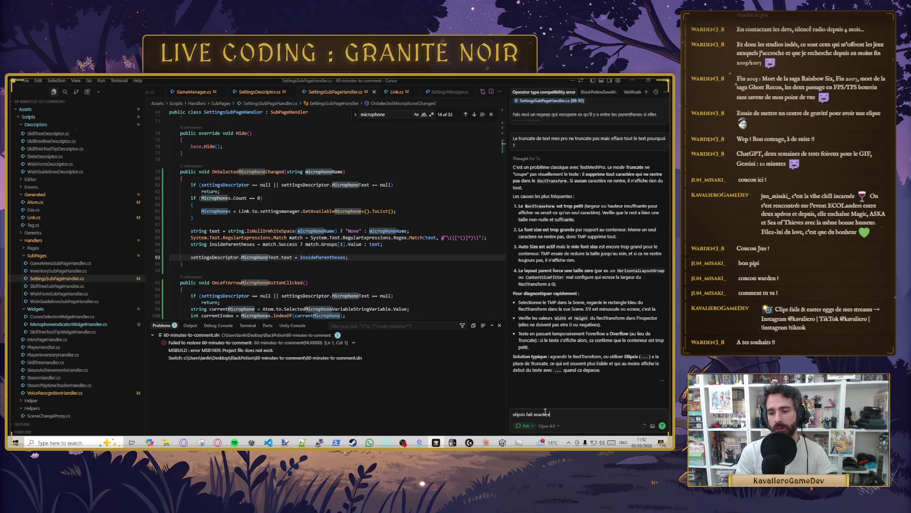
{"action": "type", "text": "ment pare"}
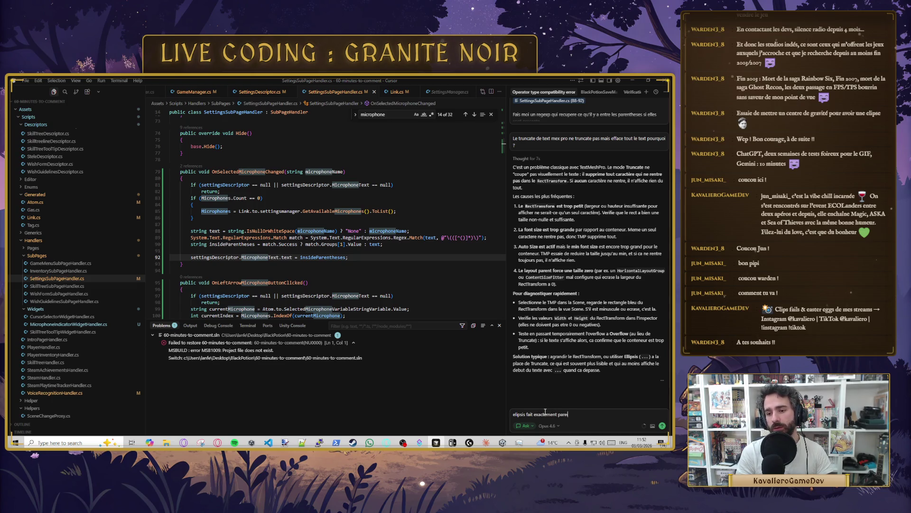
{"action": "key", "text": "alt+Tab"}
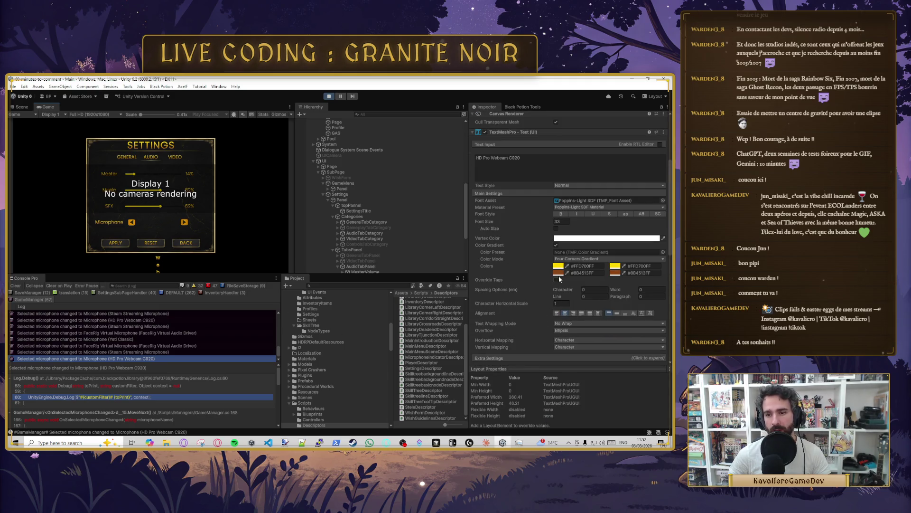
Step: Review the text overflow modes and keep Ellipsis selected
{"action": "left_click", "coordinate": [570, 331]}
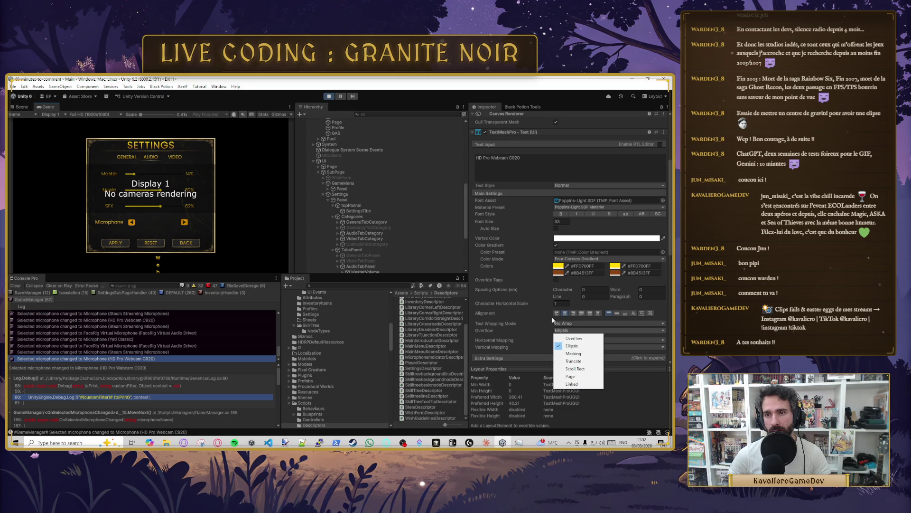
{"action": "left_click", "coordinate": [620, 169]}
{"action": "scroll", "coordinate": [620, 169], "scroll_direction": "up", "scroll_amount": 5}
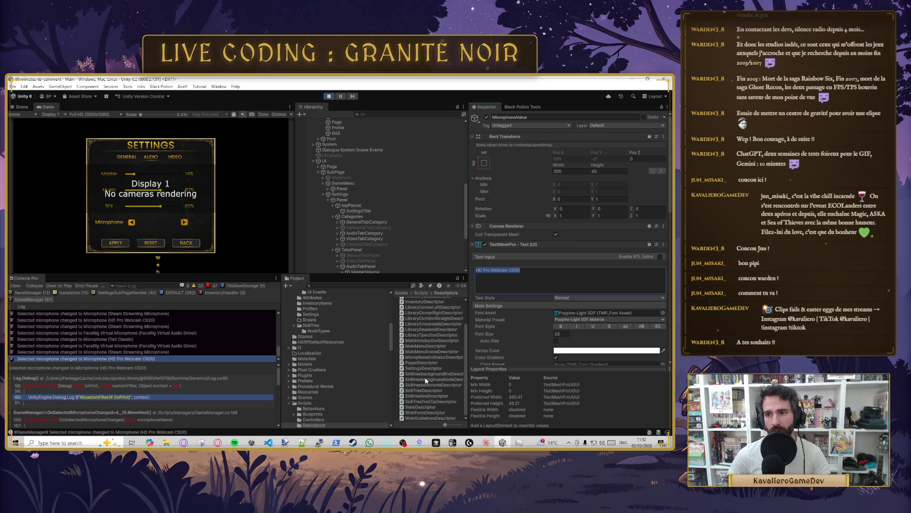
Step: Capture a Snipping Tool screenshot of MicrophoneValue's text settings in the Inspector
{"action": "left_click", "coordinate": [200, 442]}
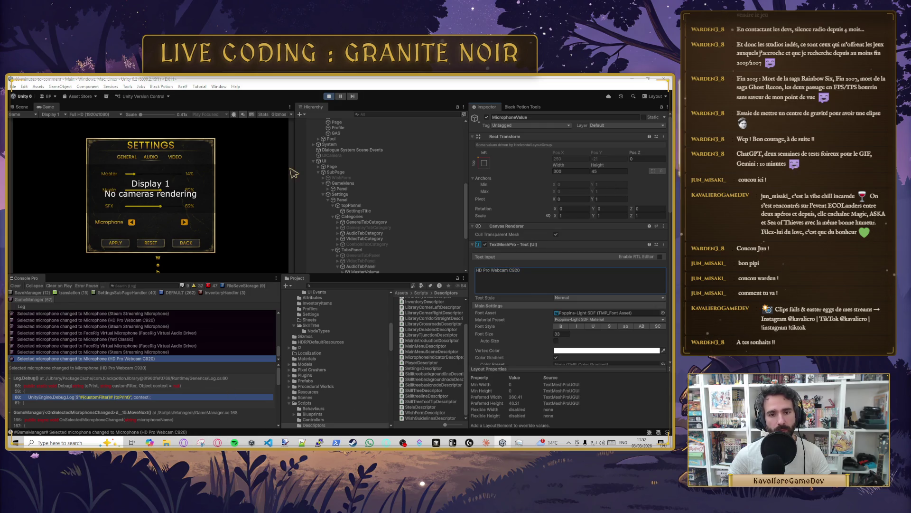
{"action": "left_click", "coordinate": [543, 173]}
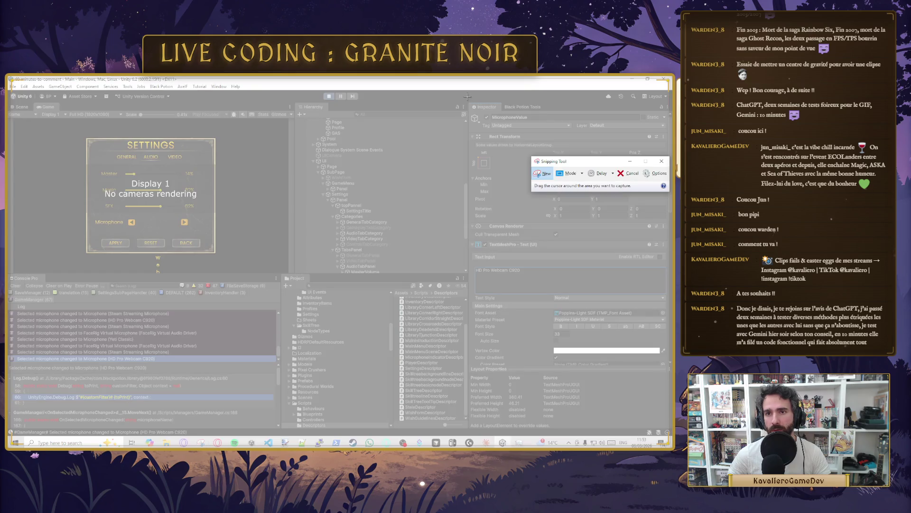
{"action": "mouse_move", "coordinate": [468, 100]}
{"action": "left_mouse_down"}
{"action": "mouse_move", "coordinate": [646, 403]}
{"action": "mouse_move", "coordinate": [672, 390]}
{"action": "mouse_move", "coordinate": [668, 371]}
{"action": "left_mouse_up"}
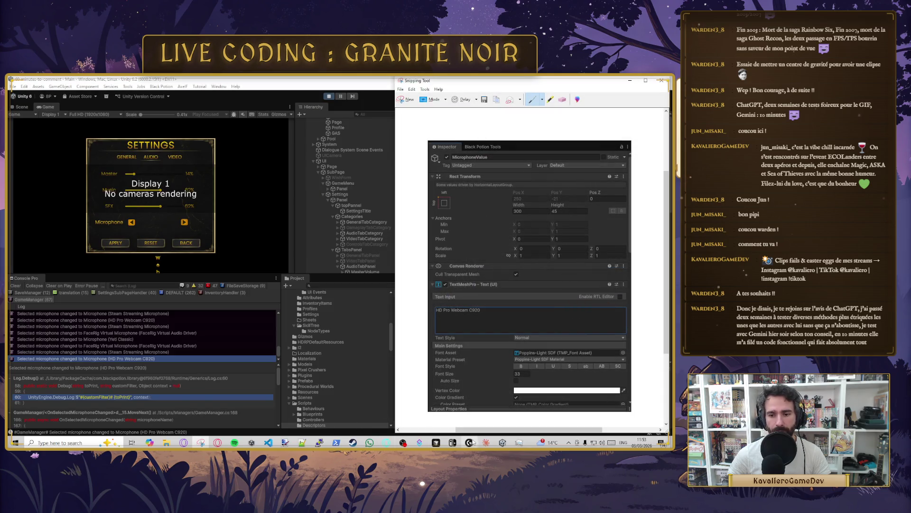
{"action": "left_click", "coordinate": [436, 442]}
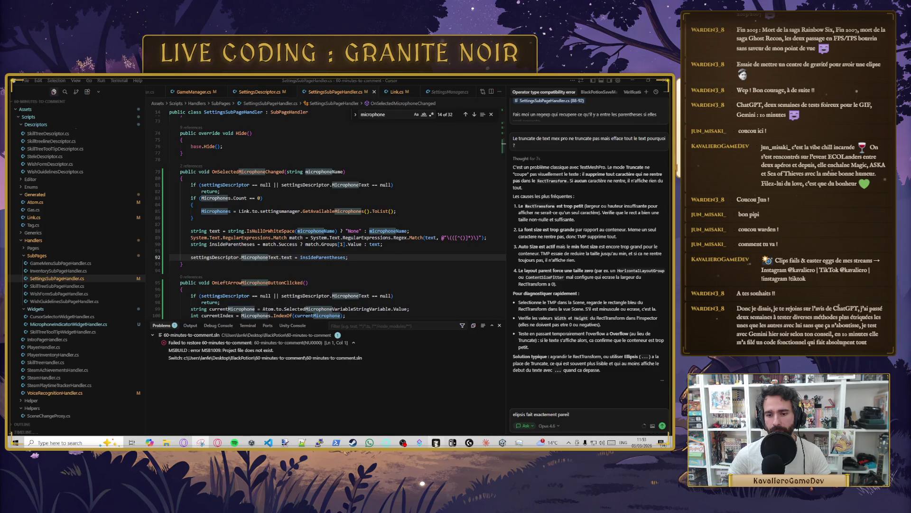
Step: Send the ellipsis follow-up with the pasted Inspector screenshot, then return to Unity after the reply
{"action": "key", "text": "ctrl+v"}
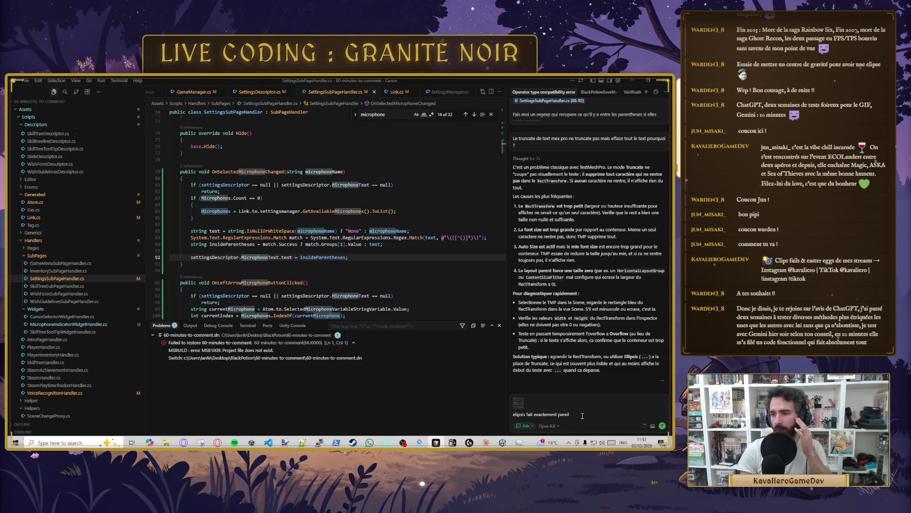
{"action": "key", "text": "Return"}
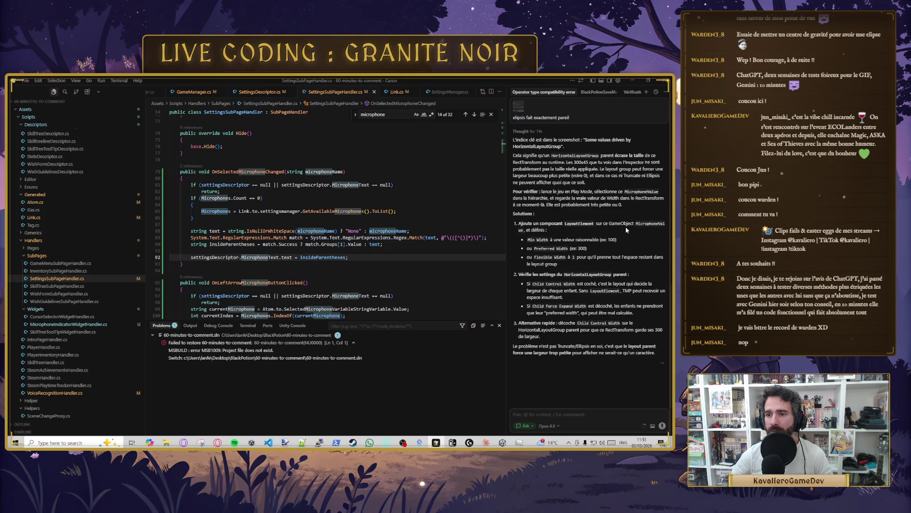
{"action": "key", "text": "alt+Tab"}
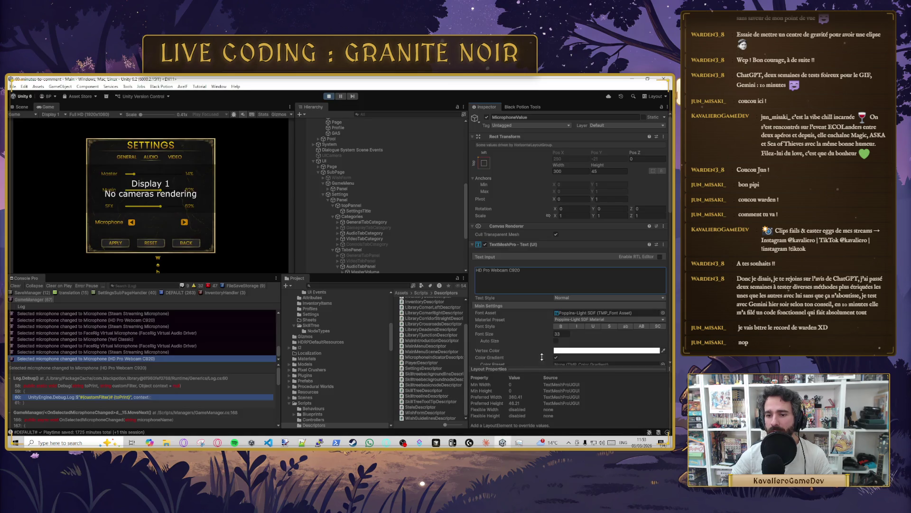
Step: Remove the Coroutine Manager from MicrophoneValue and add a Layout Element component
{"action": "scroll", "coordinate": [541, 356], "scroll_direction": "down", "scroll_amount": 10}
{"action": "scroll", "coordinate": [550, 353], "scroll_direction": "up", "scroll_amount": 5}
{"action": "scroll", "coordinate": [545, 312], "scroll_direction": "up", "scroll_amount": 6}
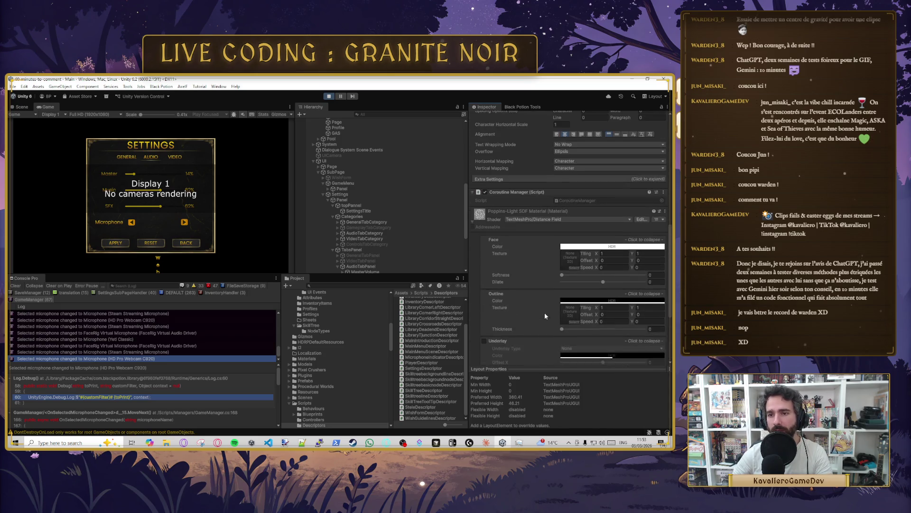
{"action": "right_click", "coordinate": [539, 214]}
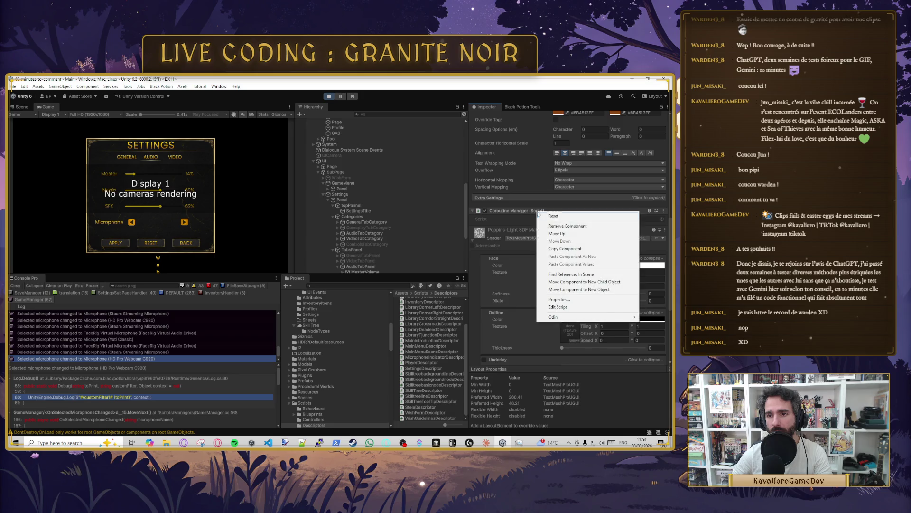
{"action": "left_click", "coordinate": [576, 226]}
{"action": "left_click", "coordinate": [566, 356]}
{"action": "type", "text": "lay"}
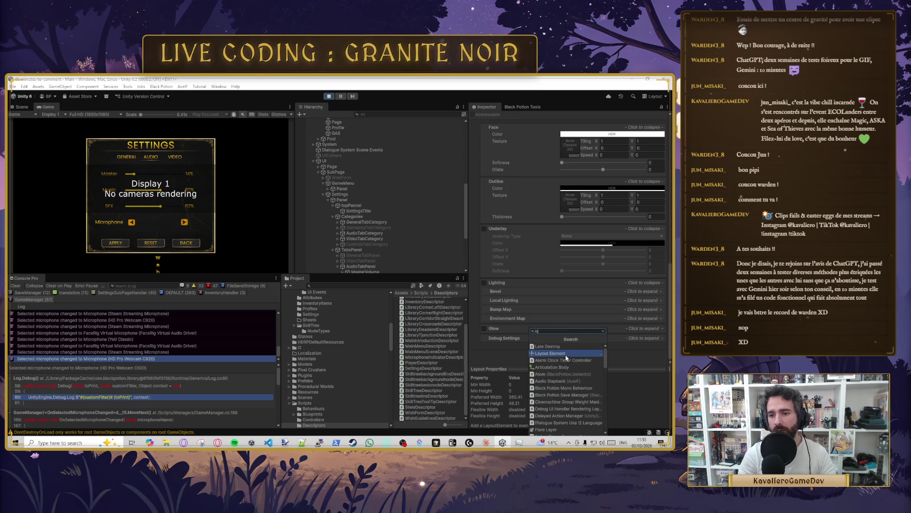
{"action": "left_click", "coordinate": [559, 346]}
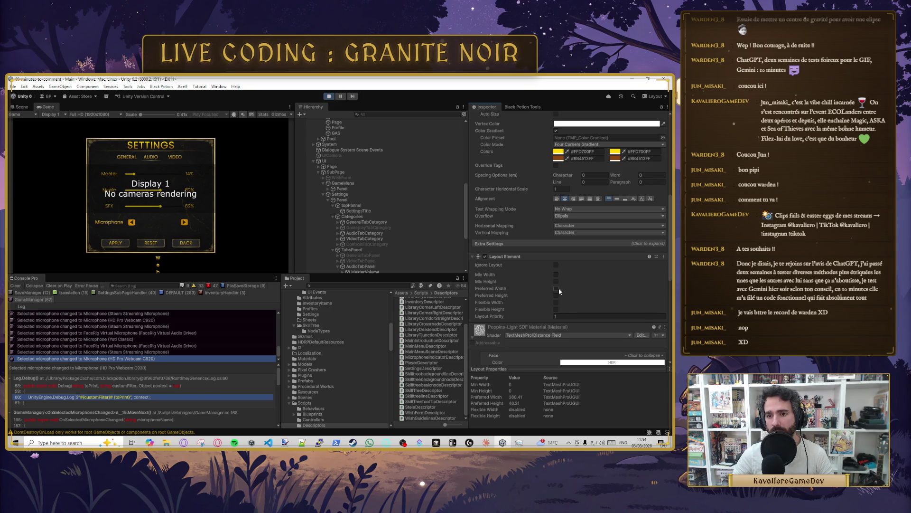
Step: Give the Layout Element Min Width 200, Min Height 45, Preferred Width 300, Preferred Height 45
{"action": "left_click", "coordinate": [556, 288]}
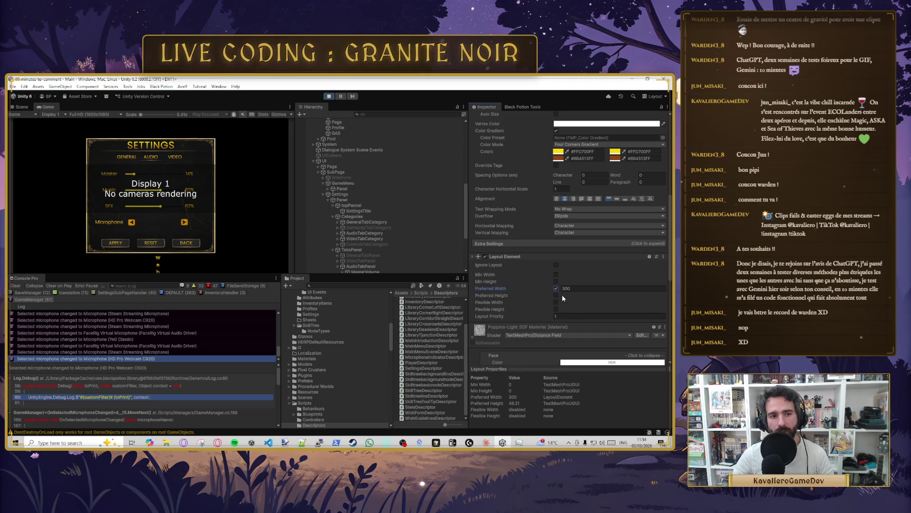
{"action": "left_click", "coordinate": [556, 295]}
{"action": "left_click", "coordinate": [570, 296]}
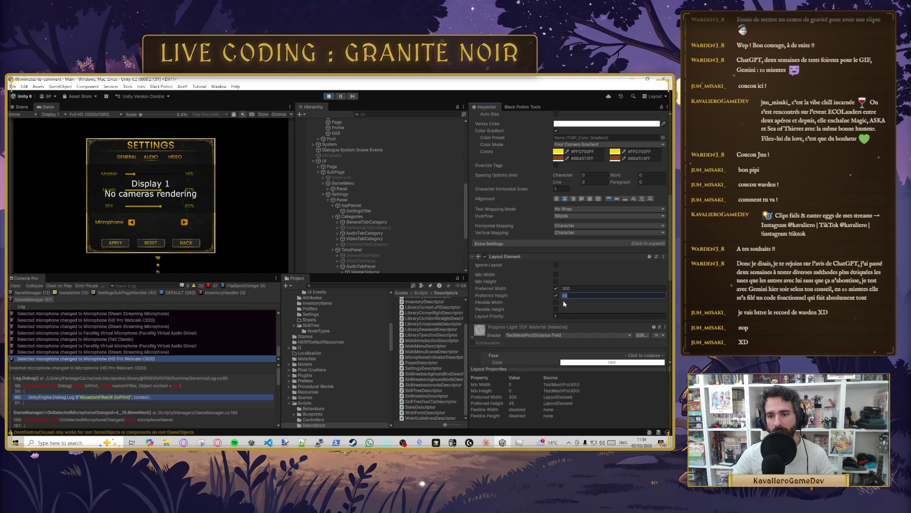
{"action": "left_click", "coordinate": [556, 274]}
{"action": "left_click", "coordinate": [576, 274]}
{"action": "type", "text": "20"}
{"action": "left_click", "coordinate": [556, 281]}
{"action": "left_click", "coordinate": [572, 281]}
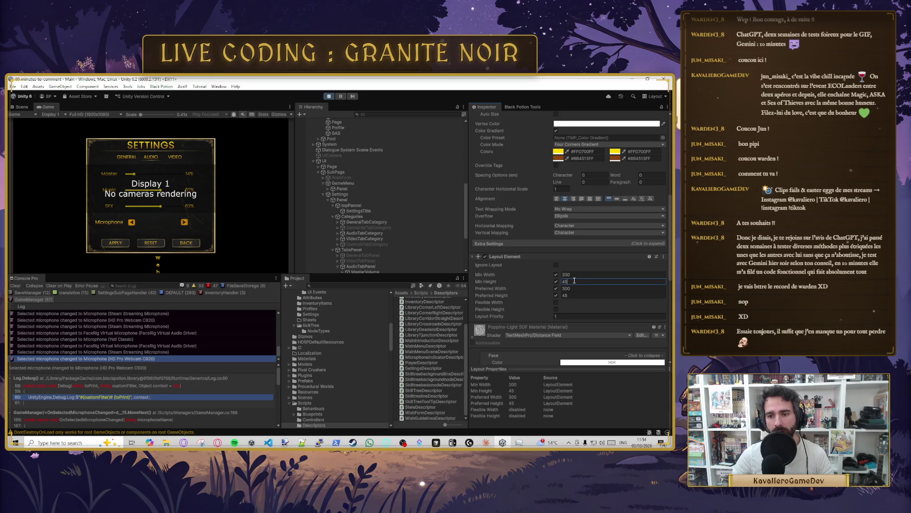
{"action": "scroll", "coordinate": [574, 280], "scroll_direction": "down", "scroll_amount": 2}
{"action": "left_click", "coordinate": [571, 278]}
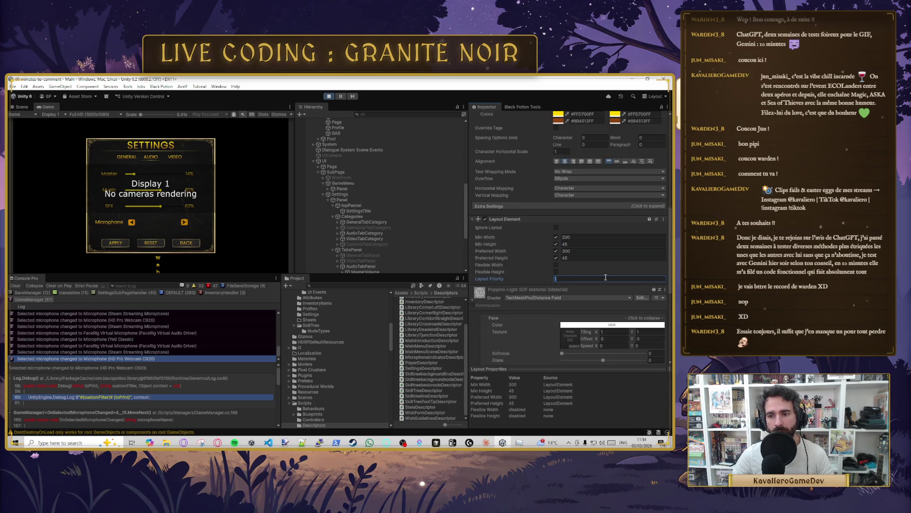
{"action": "scroll", "coordinate": [605, 274], "scroll_direction": "up", "scroll_amount": 7}
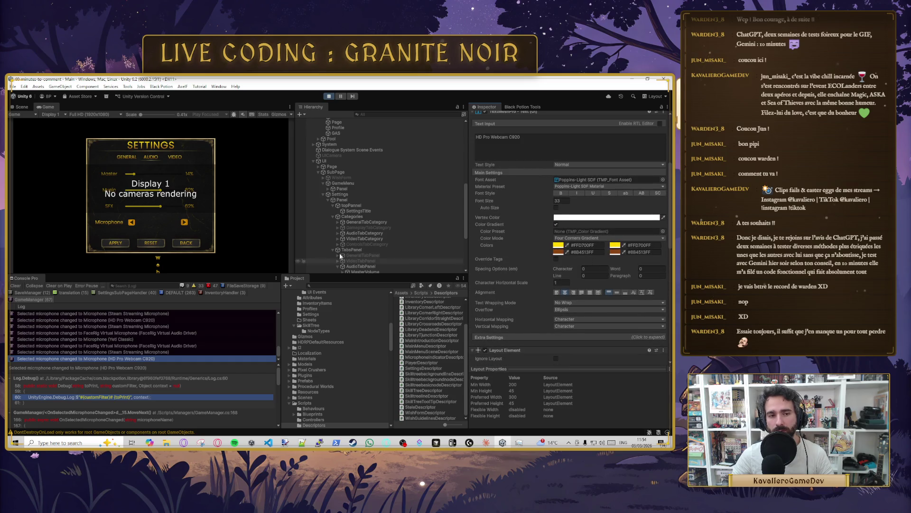
Step: Switch the game's microphone to Steam Streaming Microphone, then return to Cursor
{"action": "left_click", "coordinate": [132, 223]}
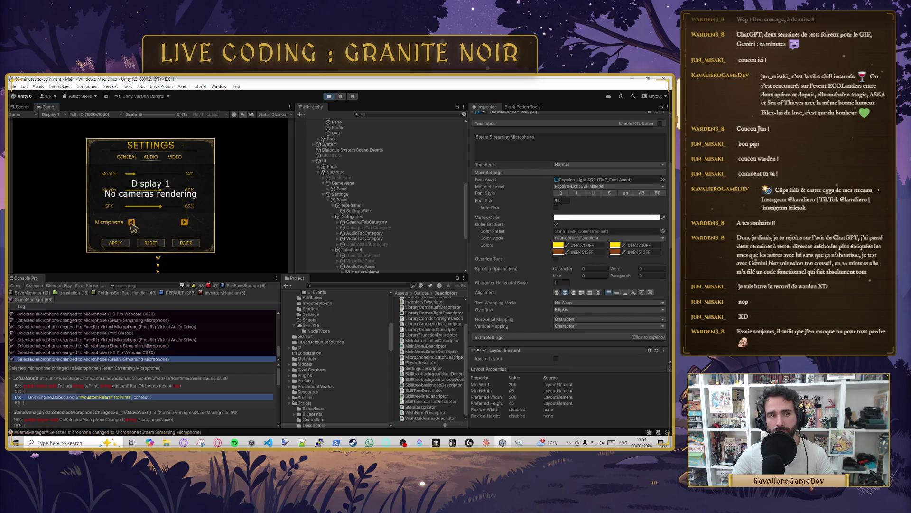
{"action": "key", "text": "alt+Tab"}
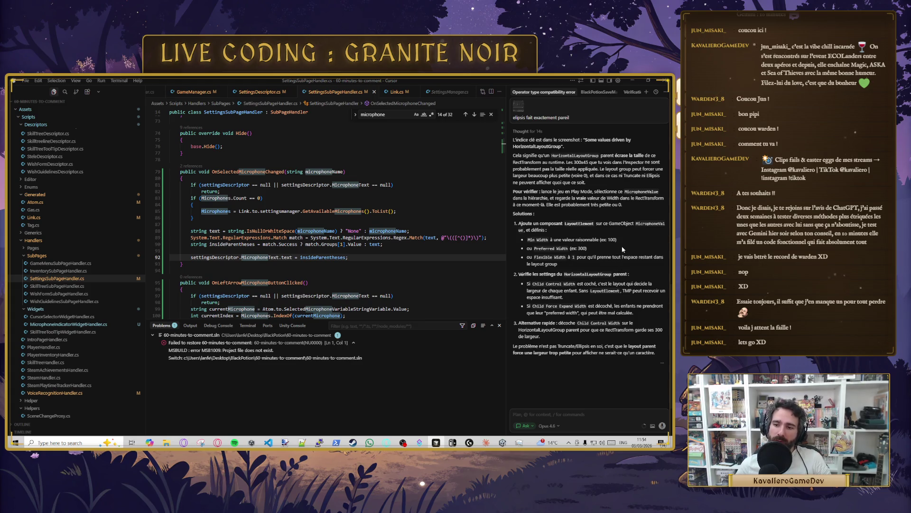
Step: Cycle windows back to Unity, where MicrophoneValue now shows 'FaceRig Virtual Audio Driver'
{"action": "key", "text": "alt+Tab"}
{"action": "key", "text": "alt+Tab"}
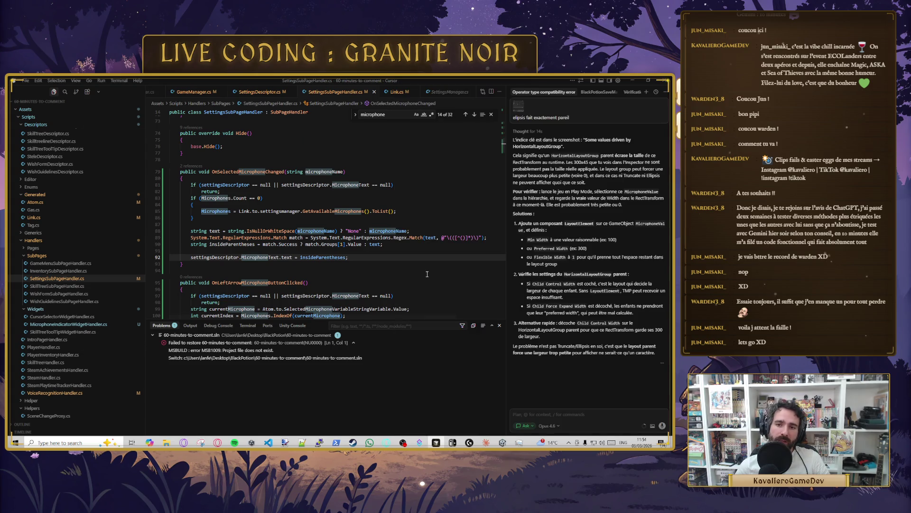
{"action": "key", "text": "alt+Tab"}
{"action": "key", "text": "alt+Tab"}
{"action": "key", "text": "alt+Tab"}
{"action": "key", "text": "alt+Tab"}
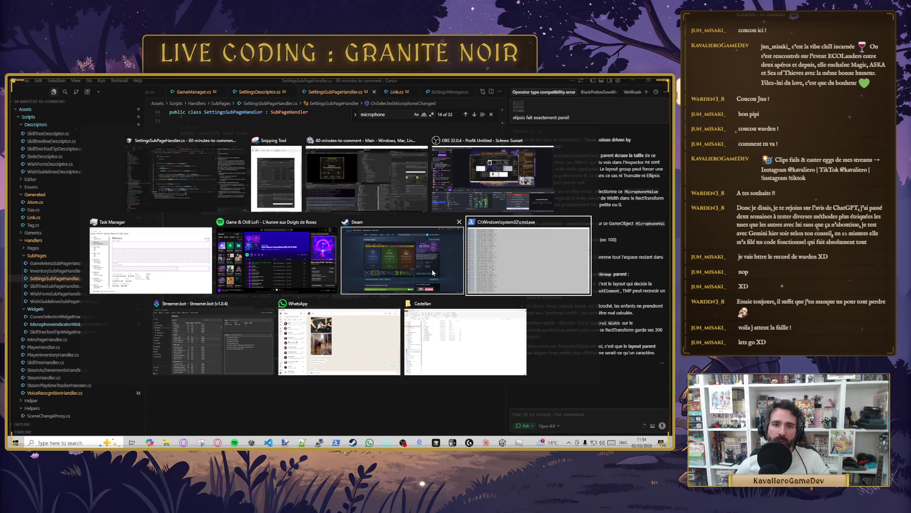
{"action": "key", "text": "alt+Tab"}
{"action": "key", "text": "alt+Tab"}
{"action": "scroll", "coordinate": [437, 255], "scroll_direction": "down", "scroll_amount": 3}
{"action": "scroll", "coordinate": [387, 257], "scroll_direction": "down", "scroll_amount": 1}
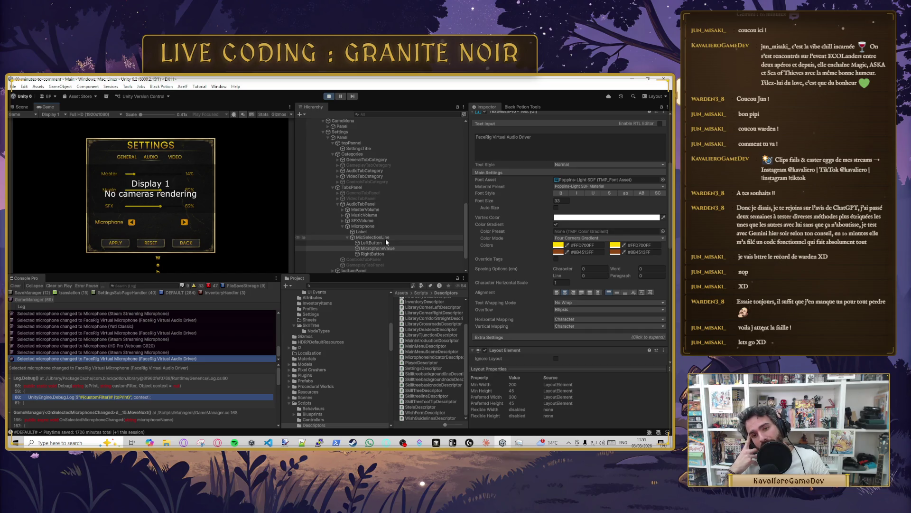
Step: Inspect MicSelectionLine and MicrophoneValue, then remove MicrophoneValue's Layout Element component
{"action": "left_click", "coordinate": [386, 238]}
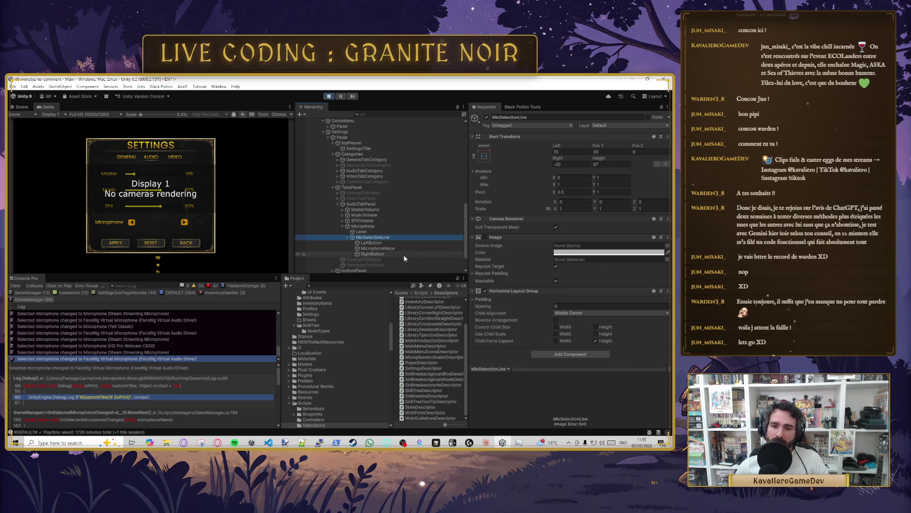
{"action": "left_click", "coordinate": [393, 249]}
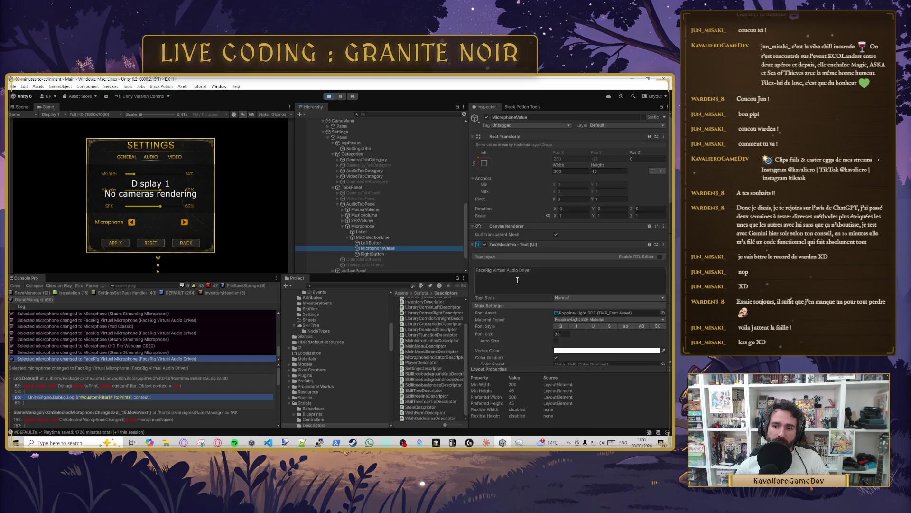
{"action": "scroll", "coordinate": [565, 304], "scroll_direction": "down", "scroll_amount": 10}
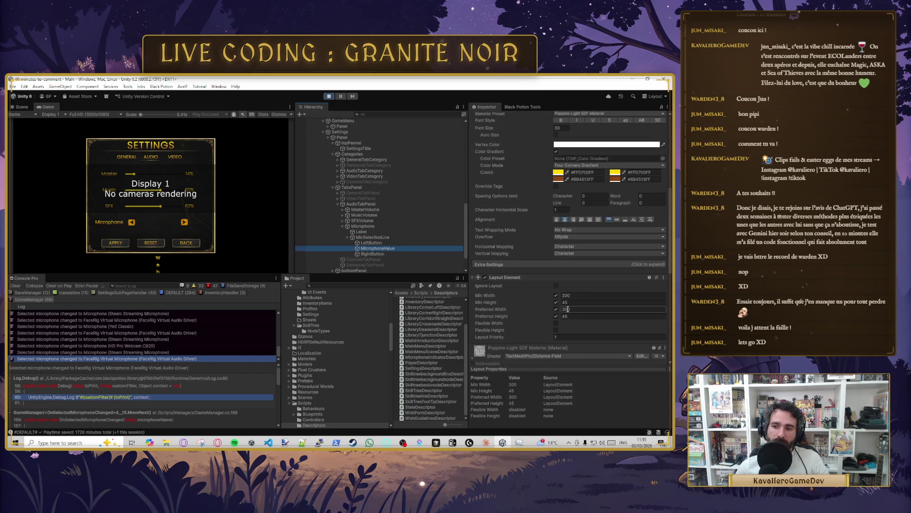
{"action": "scroll", "coordinate": [567, 304], "scroll_direction": "up", "scroll_amount": 2}
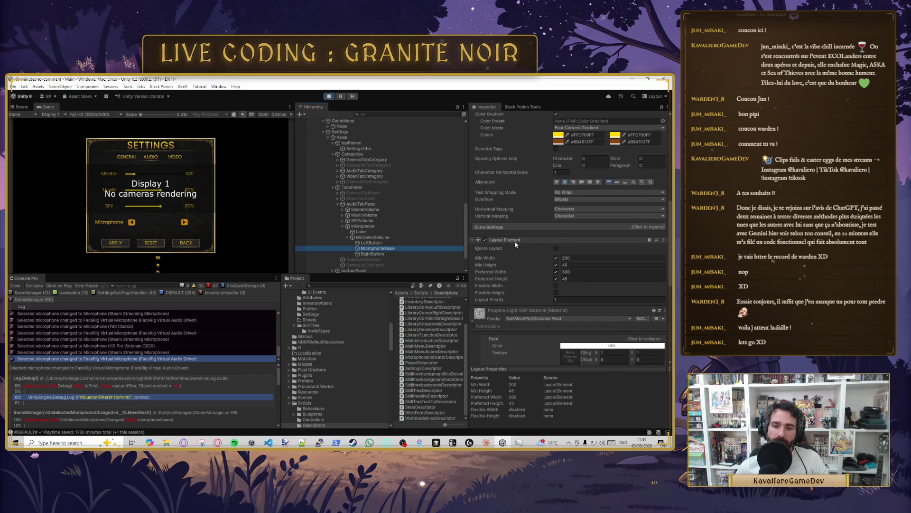
{"action": "scroll", "coordinate": [514, 241], "scroll_direction": "up", "scroll_amount": 8}
{"action": "scroll", "coordinate": [562, 165], "scroll_direction": "down", "scroll_amount": 10}
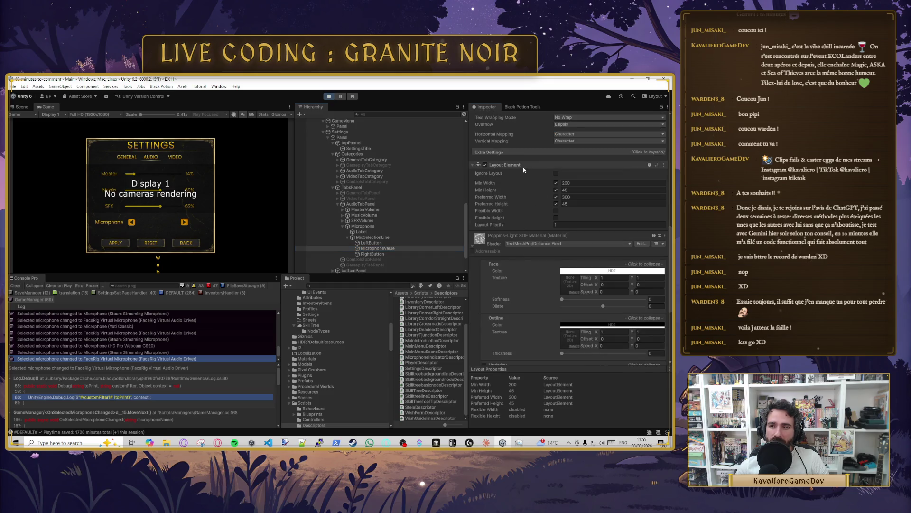
{"action": "right_click", "coordinate": [524, 165]}
{"action": "left_click", "coordinate": [551, 182]}
{"action": "left_click", "coordinate": [370, 242]}
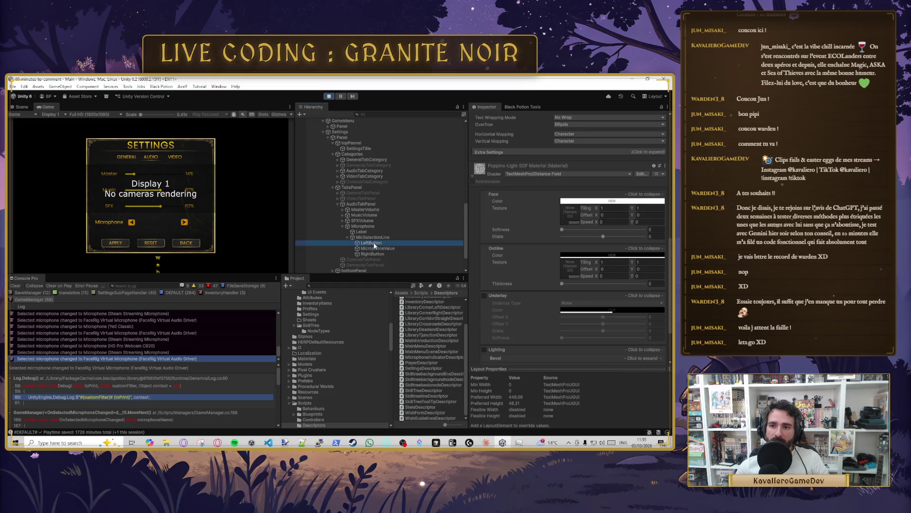
{"action": "scroll", "coordinate": [493, 218], "scroll_direction": "up", "scroll_amount": 2}
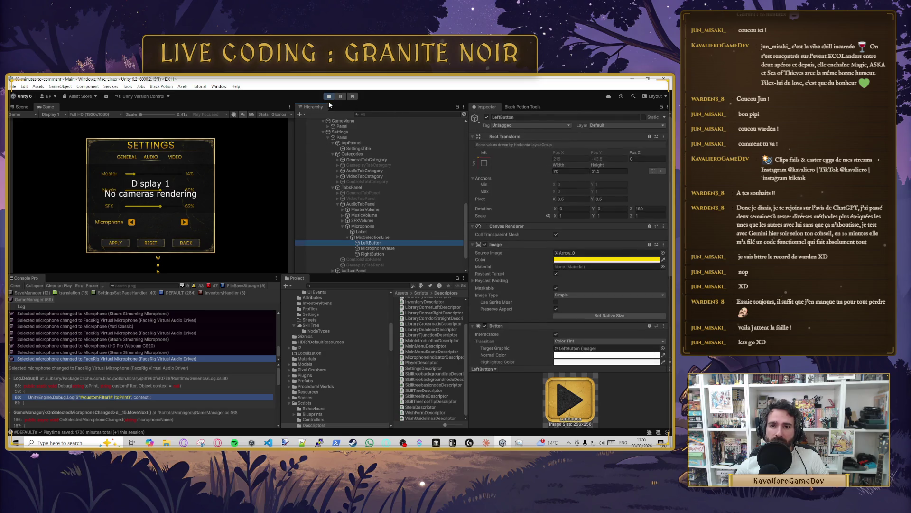
Step: Stop play mode, check the arrow buttons' 160 widths, and set MicrophoneValue's width to 300
{"action": "left_click", "coordinate": [329, 96]}
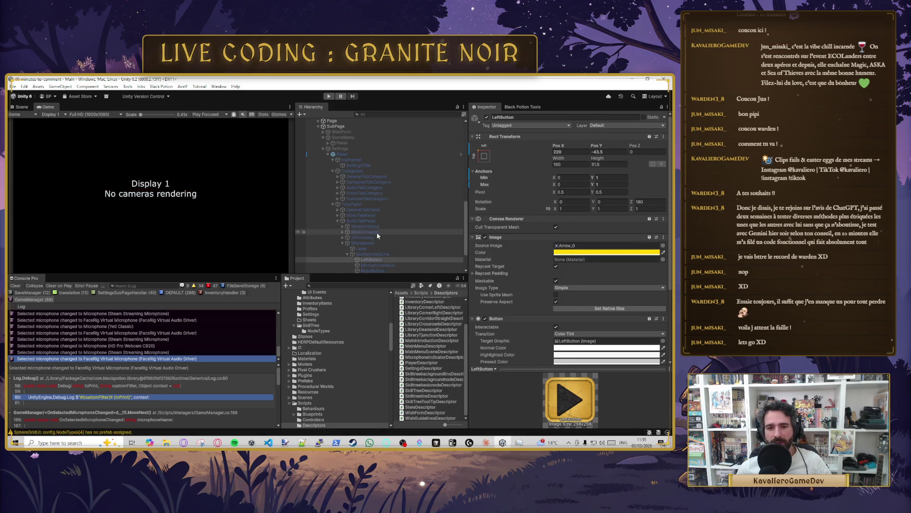
{"action": "left_click", "coordinate": [562, 164]}
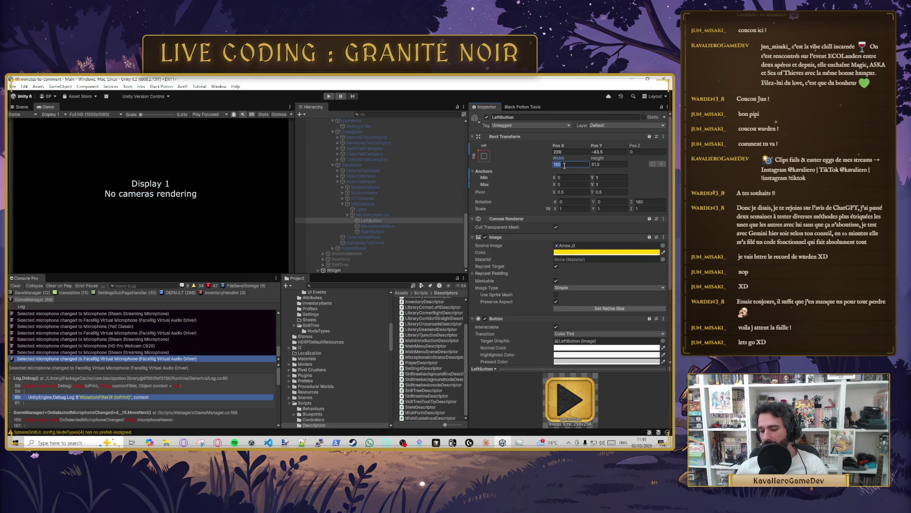
{"action": "type", "text": "70"}
{"action": "left_click", "coordinate": [377, 232]}
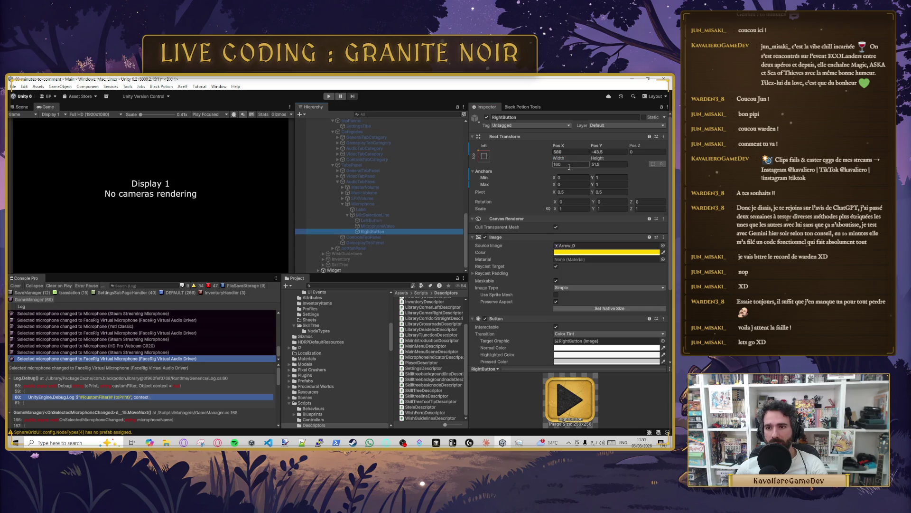
{"action": "key", "text": "Up"}
{"action": "left_click", "coordinate": [572, 167]}
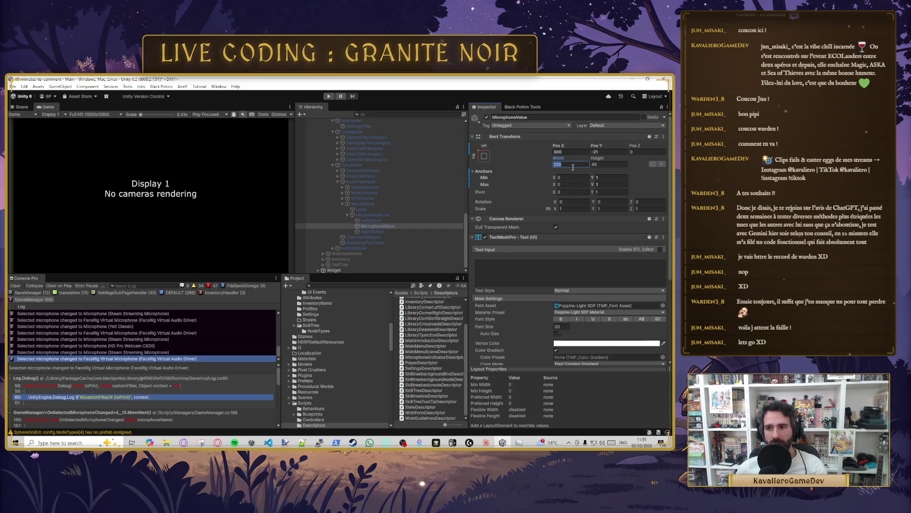
{"action": "type", "text": "30"}
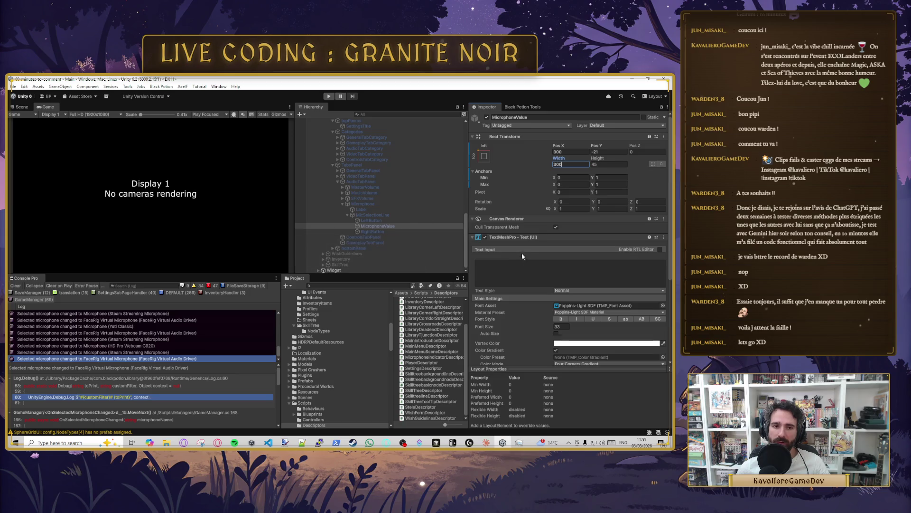
{"action": "scroll", "coordinate": [528, 270], "scroll_direction": "down", "scroll_amount": 5}
{"action": "left_click", "coordinate": [533, 357]}
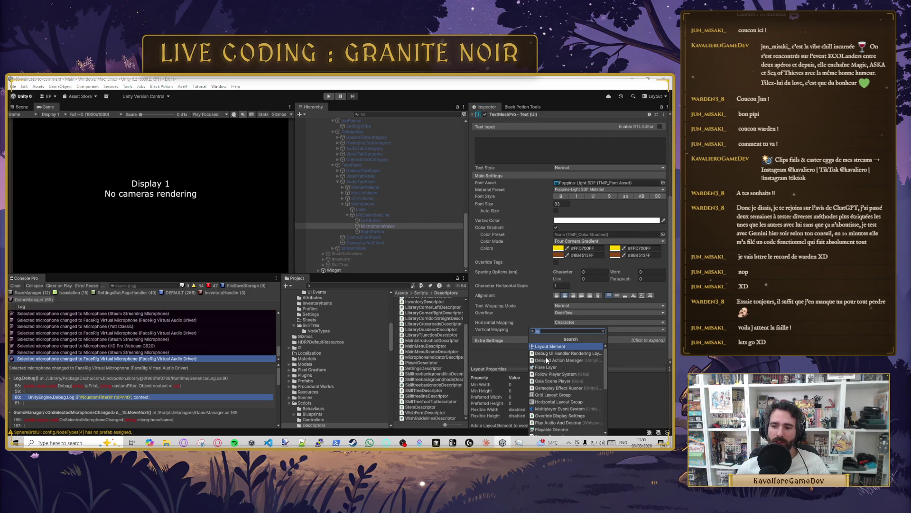
Step: Add a Layout Element with min 200×45 and preferred 300×45, save the scene, and run the game
{"action": "left_click", "coordinate": [545, 357]}
{"action": "scroll", "coordinate": [570, 328], "scroll_direction": "down", "scroll_amount": 1}
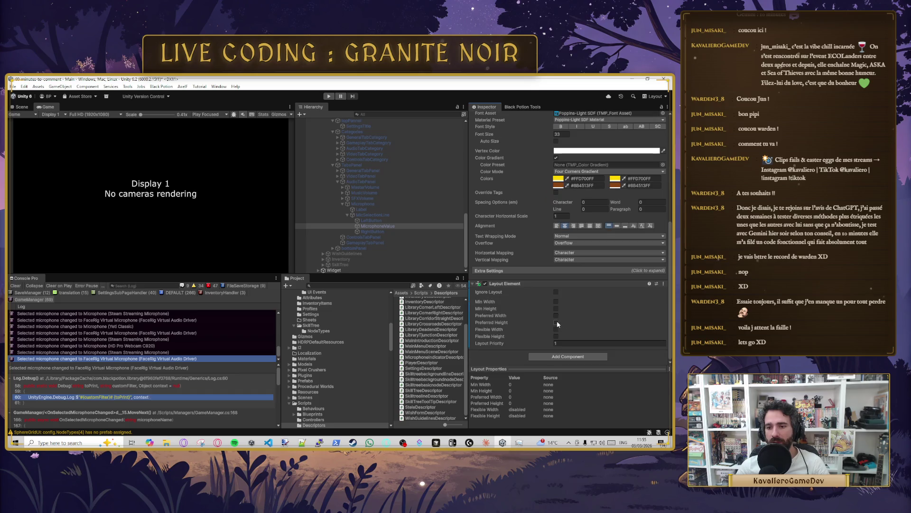
{"action": "left_click", "coordinate": [556, 315]}
{"action": "left_click", "coordinate": [556, 322]}
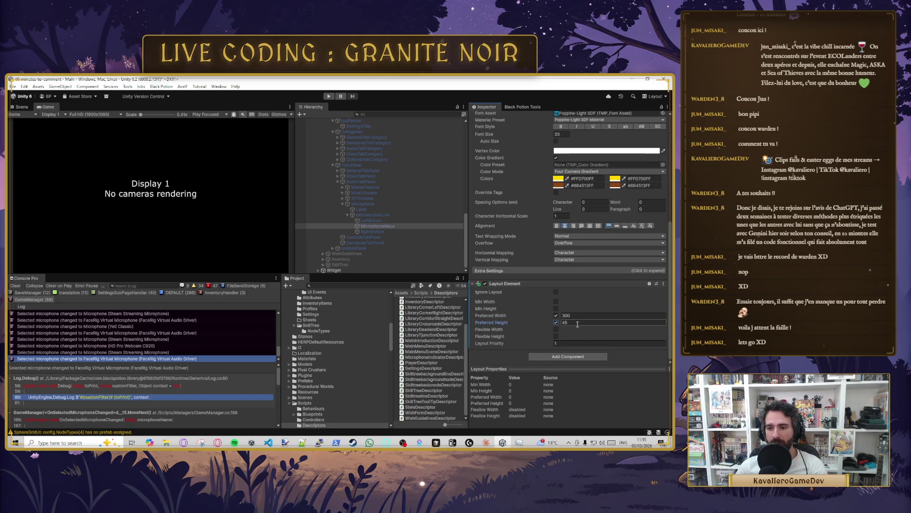
{"action": "left_click", "coordinate": [556, 301]}
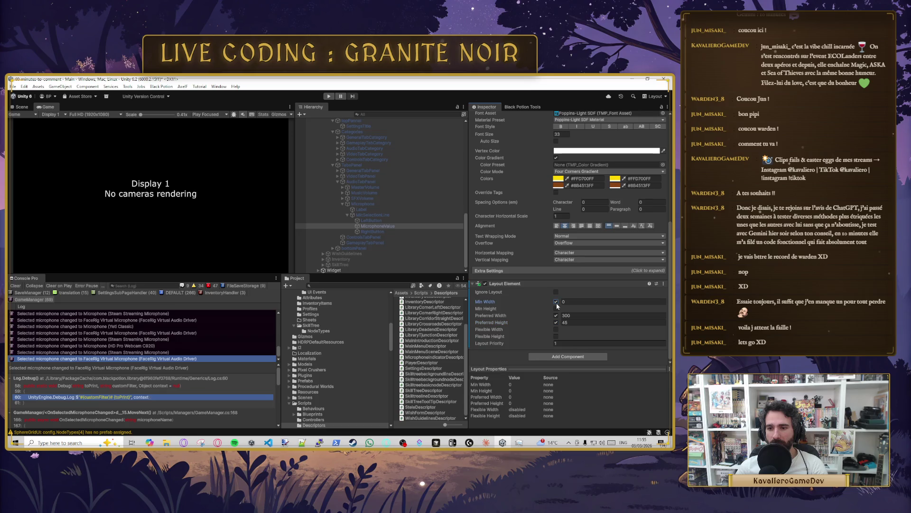
{"action": "left_click", "coordinate": [569, 302]}
{"action": "type", "text": "00"}
{"action": "left_click", "coordinate": [556, 309]}
{"action": "left_click", "coordinate": [570, 309]}
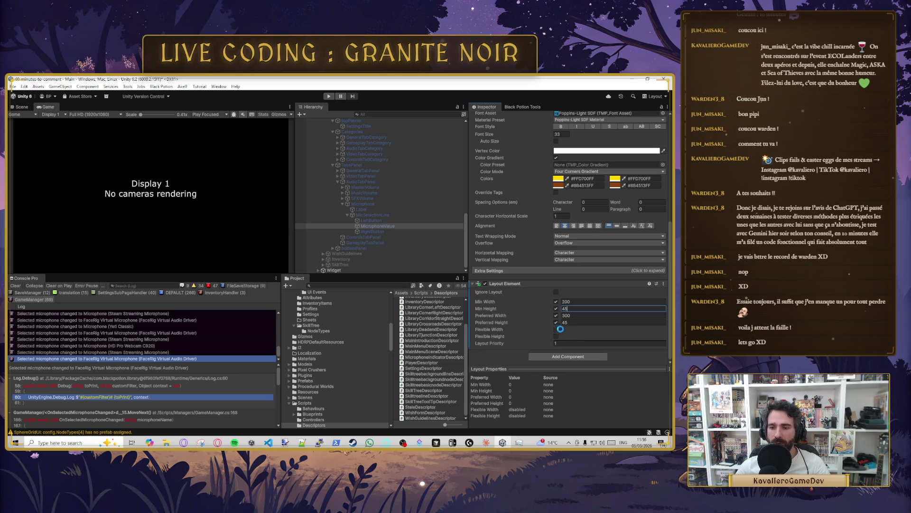
{"action": "key", "text": "ctrl+s"}
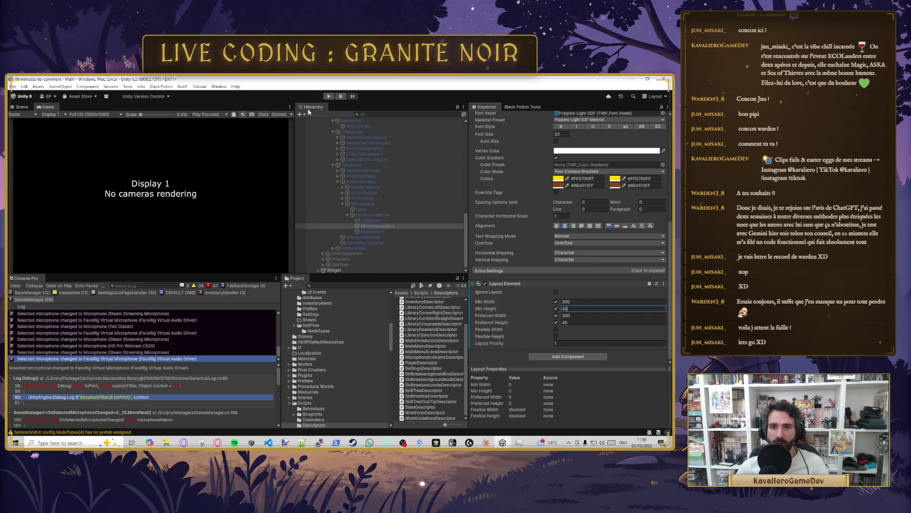
{"action": "left_click", "coordinate": [326, 97]}
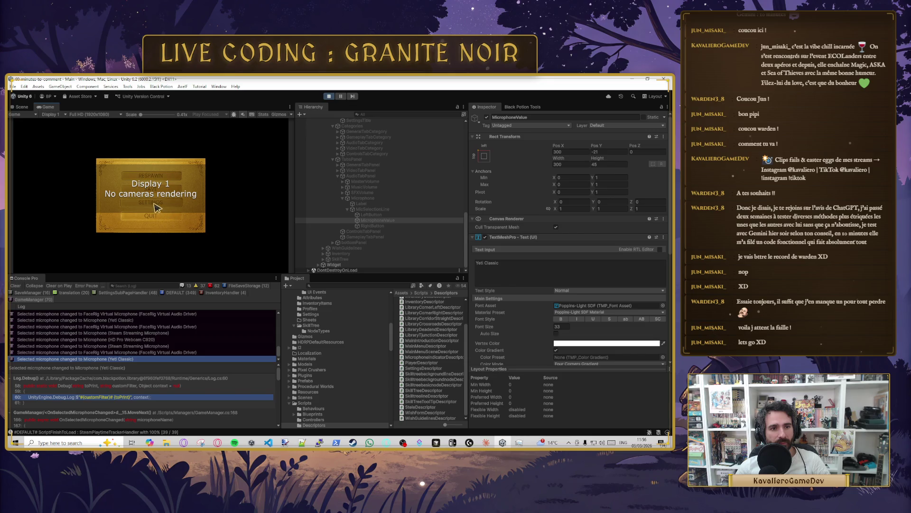
Step: Open the game's AUDIO settings and cycle the microphone to FaceRig Virtual Audio Driver
{"action": "left_click", "coordinate": [161, 203]}
{"action": "left_click", "coordinate": [153, 158]}
{"action": "left_click", "coordinate": [185, 222]}
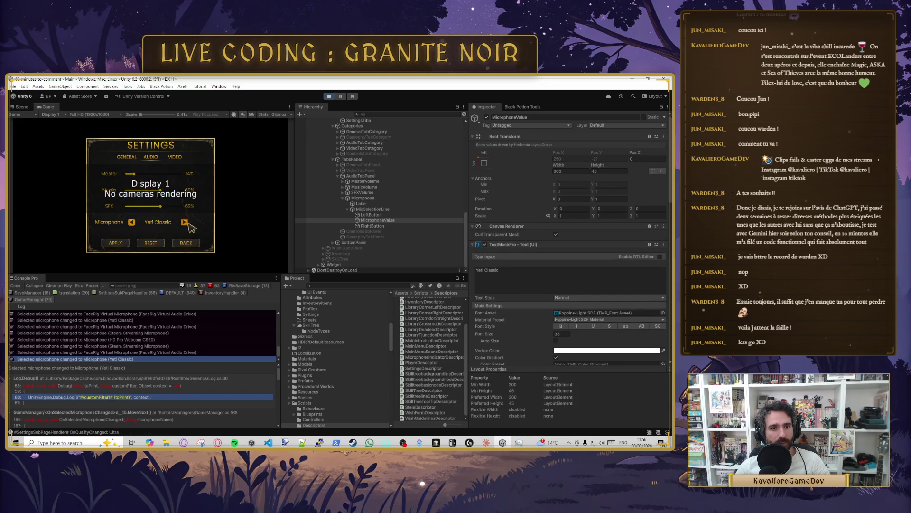
{"action": "left_click", "coordinate": [185, 224]}
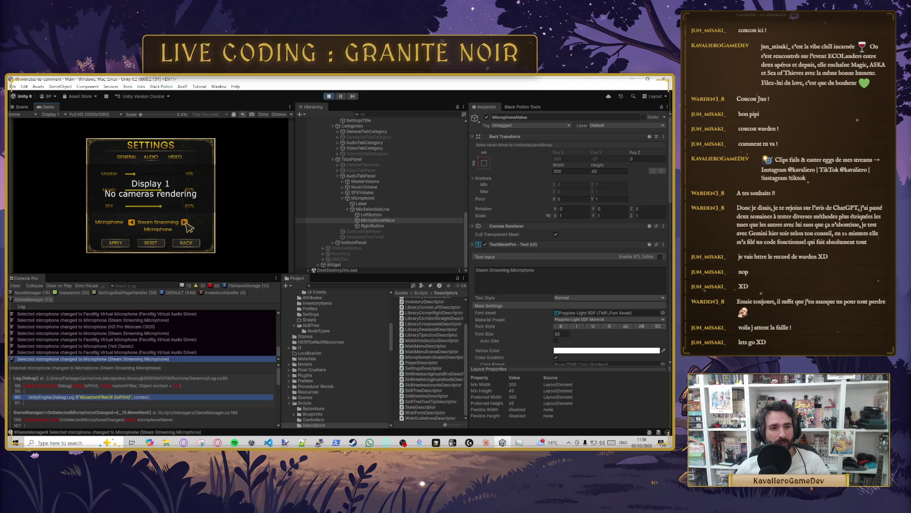
{"action": "left_click", "coordinate": [132, 223]}
Step: Try MicrophoneValue's overflow modes Ellipsis, Truncate, Masking, Scroll Rect and Page, then restore Overflow
{"action": "scroll", "coordinate": [549, 283], "scroll_direction": "down", "scroll_amount": 10}
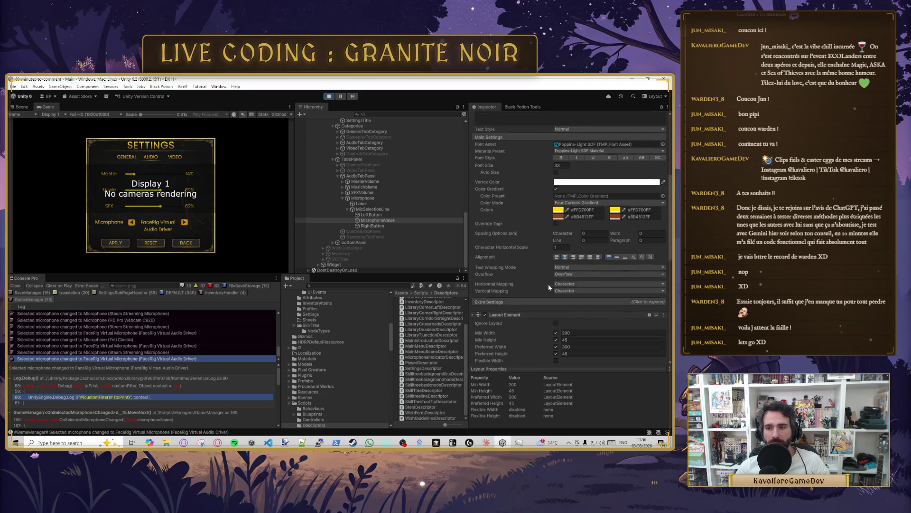
{"action": "left_click", "coordinate": [569, 255]}
{"action": "left_click", "coordinate": [575, 272]}
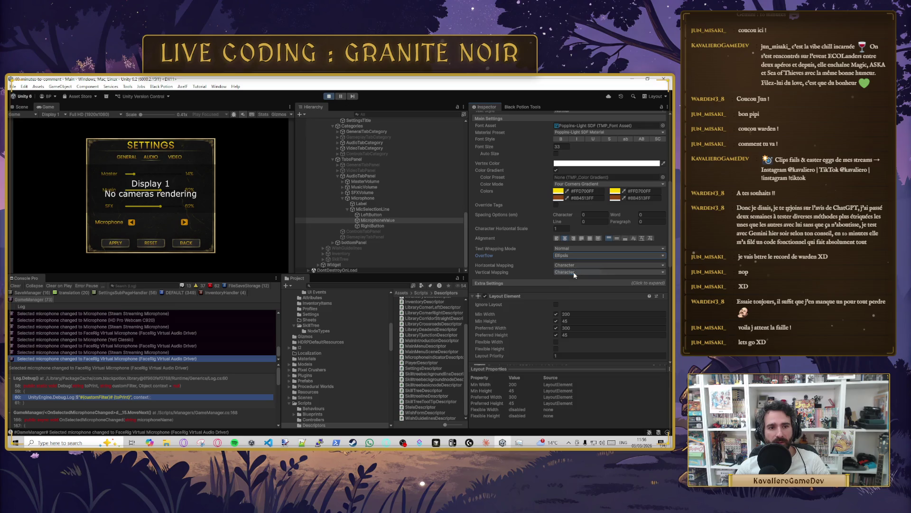
{"action": "left_click", "coordinate": [570, 256]}
{"action": "left_click", "coordinate": [575, 286]}
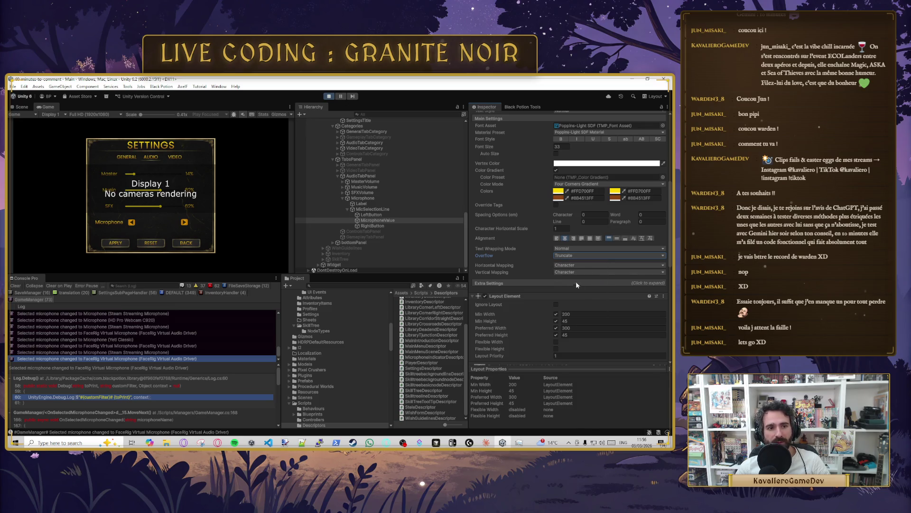
{"action": "left_click", "coordinate": [573, 257]}
{"action": "left_click", "coordinate": [573, 278]}
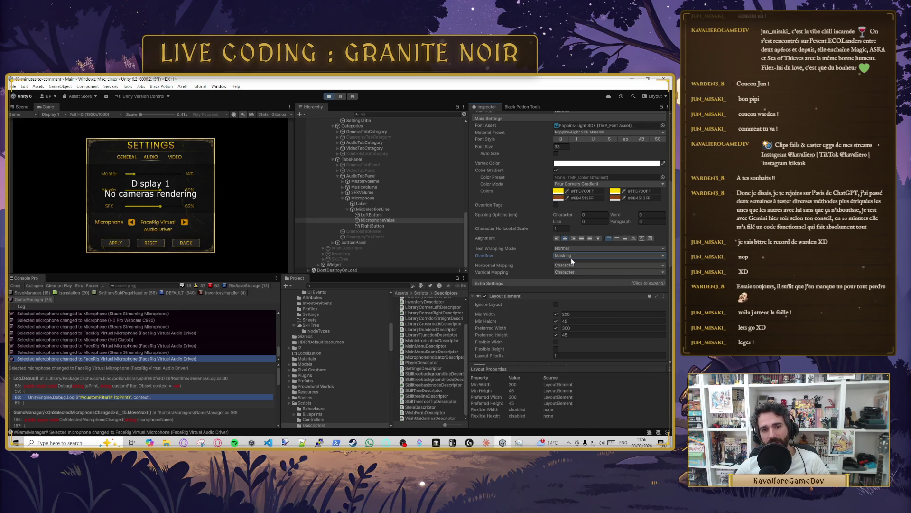
{"action": "left_click", "coordinate": [573, 256]}
{"action": "left_click", "coordinate": [581, 294]}
{"action": "left_click", "coordinate": [569, 257]}
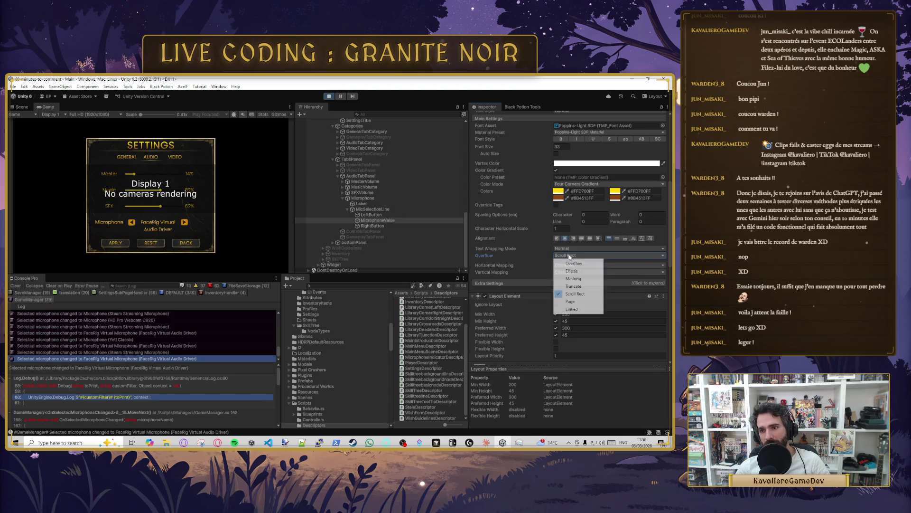
{"action": "left_click", "coordinate": [579, 301]}
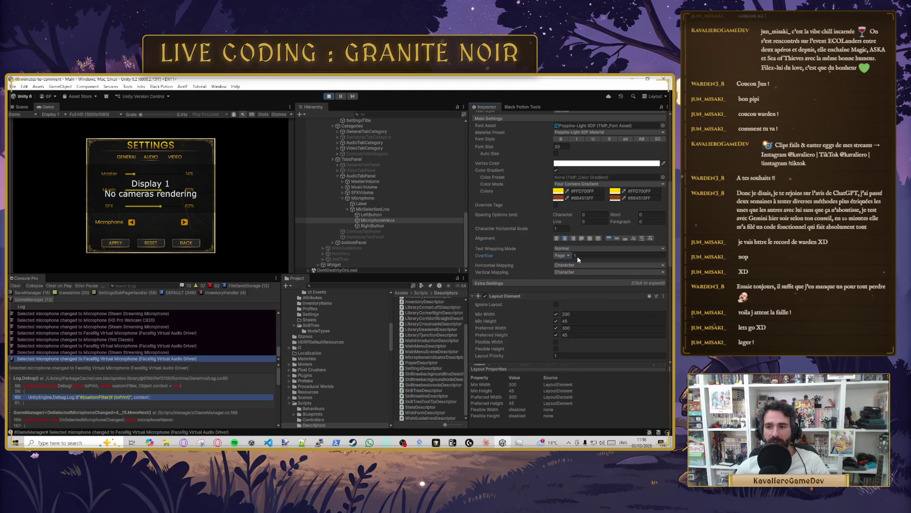
{"action": "left_click", "coordinate": [561, 256]}
{"action": "left_click", "coordinate": [567, 264]}
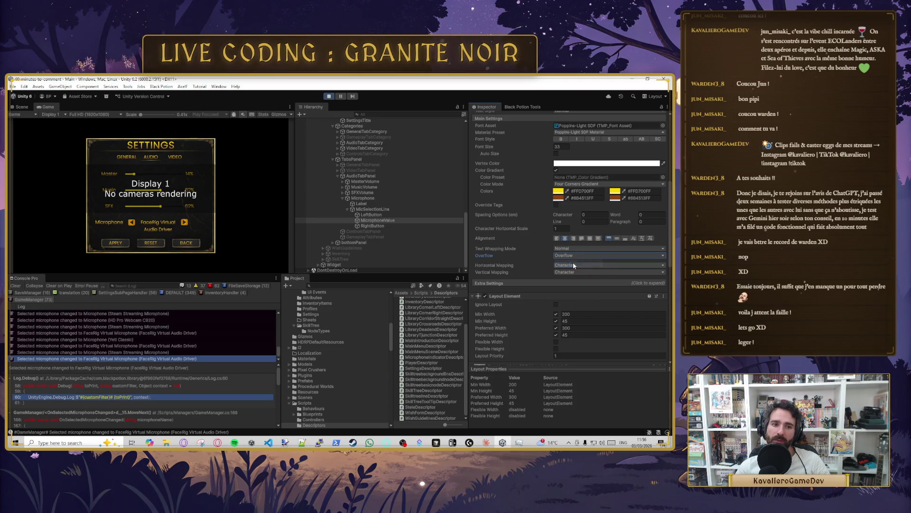
{"action": "scroll", "coordinate": [568, 221], "scroll_direction": "up", "scroll_amount": 5}
{"action": "left_click", "coordinate": [608, 151]}
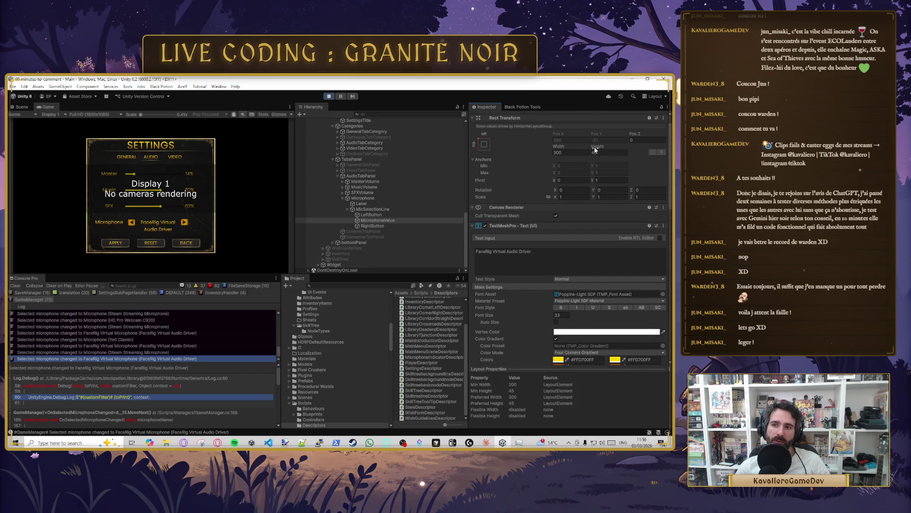
Step: Make the microphone label about 84 high and cycle devices to Yeti Classic
{"action": "mouse_move", "coordinate": [609, 150]}
{"action": "left_mouse_down"}
{"action": "mouse_move", "coordinate": [325, 188]}
{"action": "mouse_move", "coordinate": [389, 199]}
{"action": "left_mouse_up"}
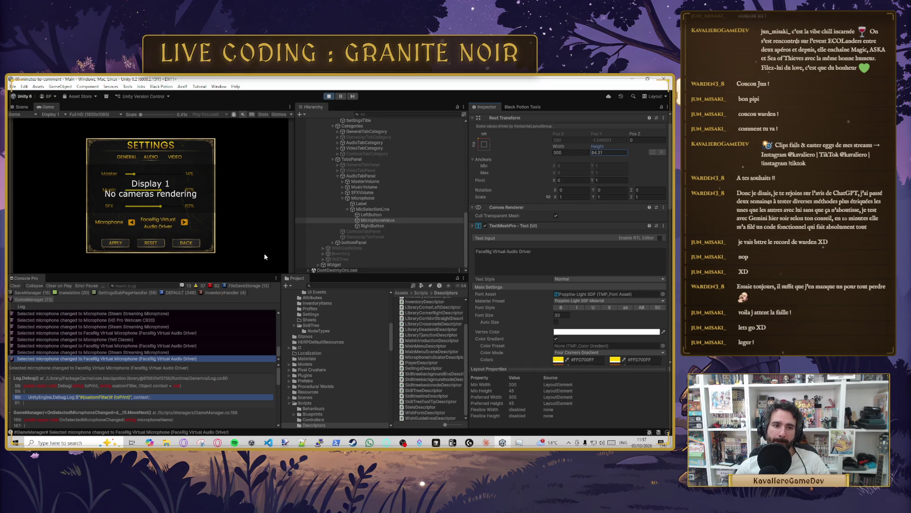
{"action": "left_click", "coordinate": [186, 224]}
{"action": "left_click", "coordinate": [186, 223]}
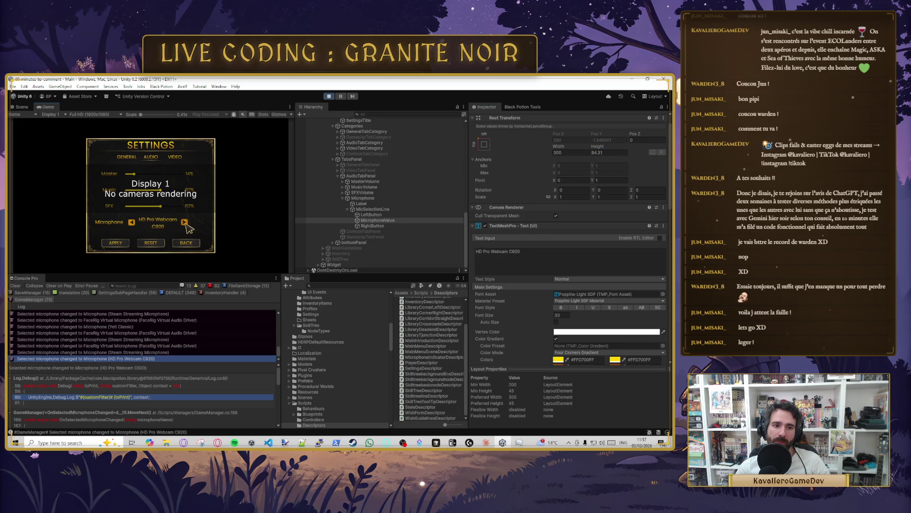
{"action": "left_click", "coordinate": [132, 222]}
{"action": "left_click", "coordinate": [132, 222]}
{"action": "left_click", "coordinate": [132, 222]}
{"action": "left_click", "coordinate": [185, 222]}
{"action": "left_click", "coordinate": [184, 222]}
{"action": "left_click", "coordinate": [184, 222]}
{"action": "left_click", "coordinate": [132, 222]}
{"action": "left_click", "coordinate": [132, 222]}
{"action": "left_click", "coordinate": [132, 222]}
{"action": "left_click", "coordinate": [184, 222]}
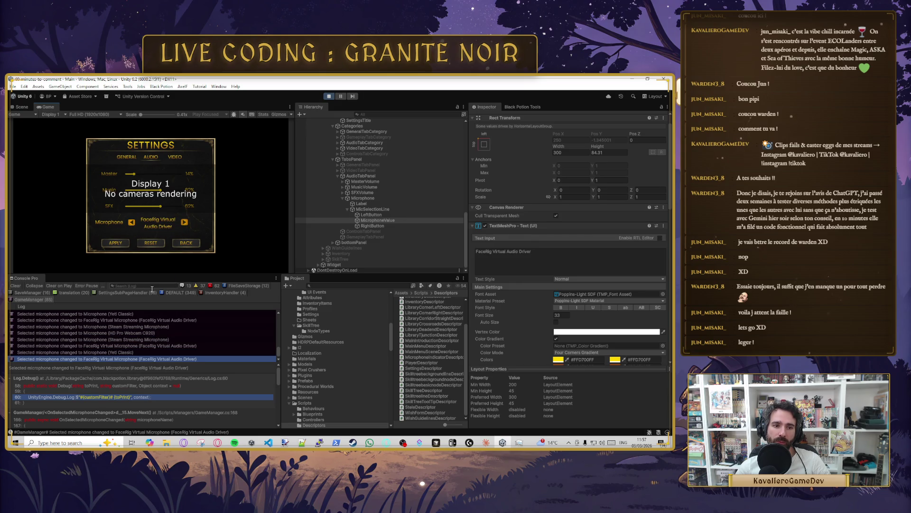
{"action": "left_click", "coordinate": [132, 223]}
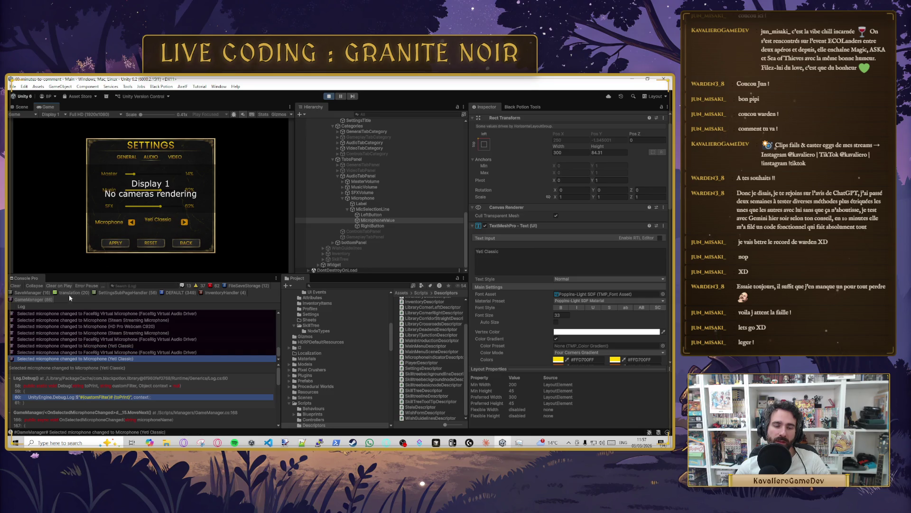
Step: Centre the microphone text vertically and cycle devices, ending on Steam Streaming Microphone
{"action": "scroll", "coordinate": [602, 297], "scroll_direction": "down", "scroll_amount": 5}
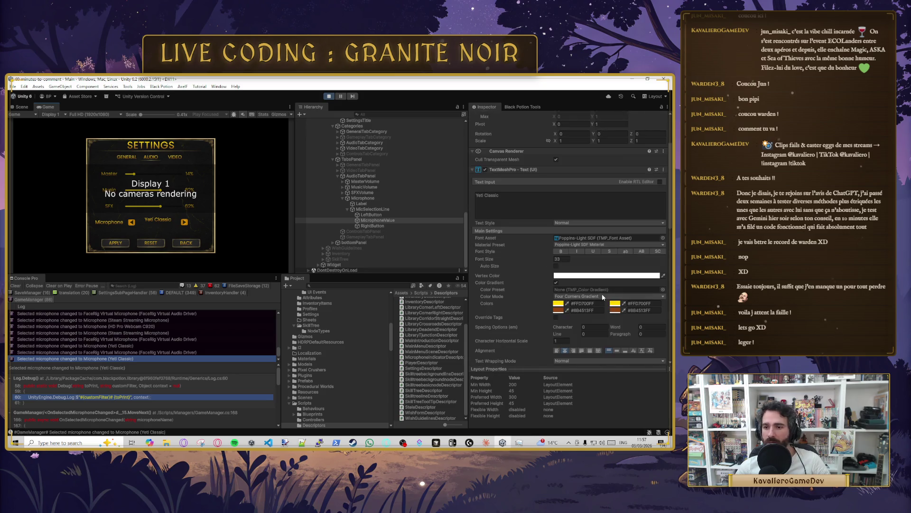
{"action": "left_click", "coordinate": [616, 295]}
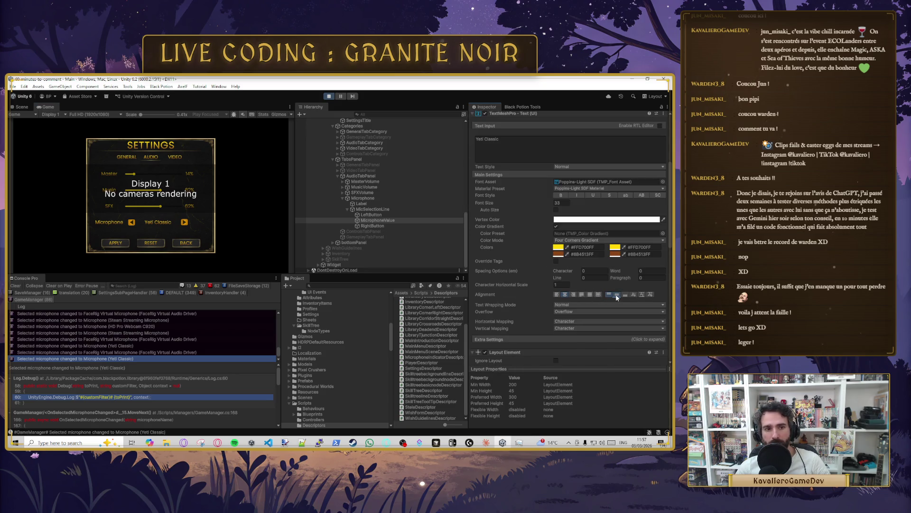
{"action": "left_click", "coordinate": [183, 223]}
{"action": "left_click", "coordinate": [131, 222]}
{"action": "left_click", "coordinate": [184, 222]}
{"action": "left_click", "coordinate": [184, 222]}
{"action": "left_click", "coordinate": [184, 223]}
{"action": "left_click", "coordinate": [184, 223]}
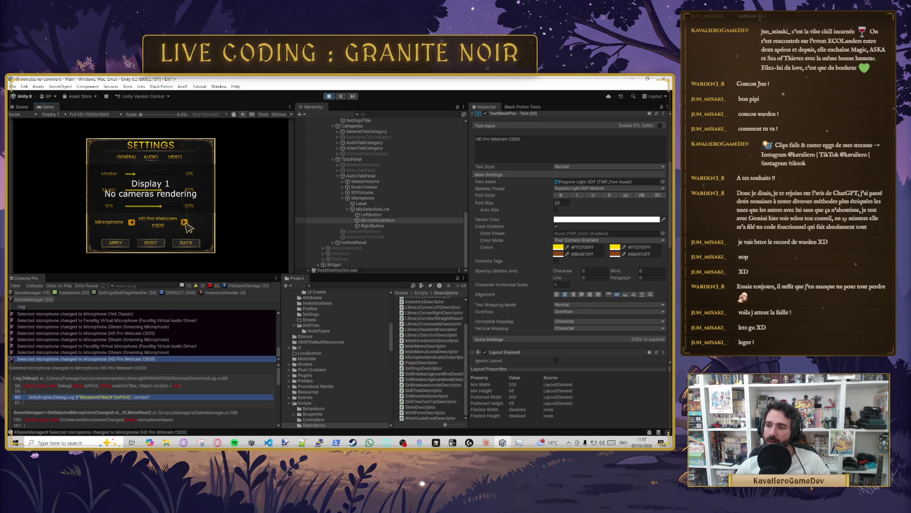
{"action": "left_click", "coordinate": [132, 222]}
{"action": "left_click", "coordinate": [131, 222]}
{"action": "left_click", "coordinate": [131, 222]}
{"action": "left_click", "coordinate": [186, 223]}
{"action": "left_click", "coordinate": [186, 223]}
{"action": "left_click", "coordinate": [186, 223]}
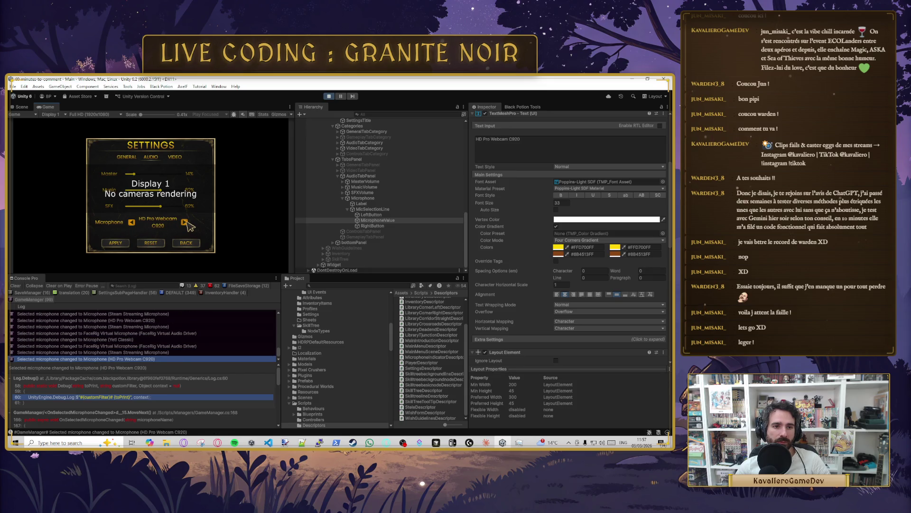
{"action": "left_click", "coordinate": [132, 223]}
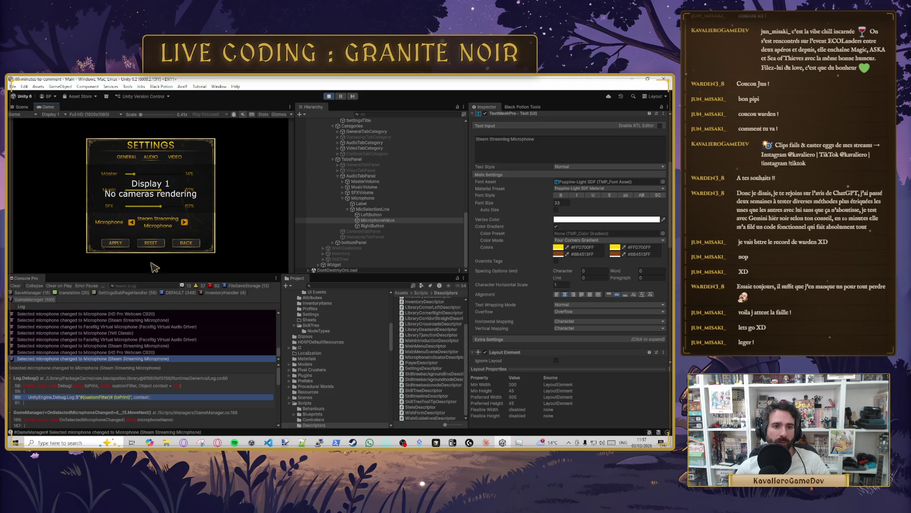
{"action": "scroll", "coordinate": [332, 247], "scroll_direction": "up", "scroll_amount": 5}
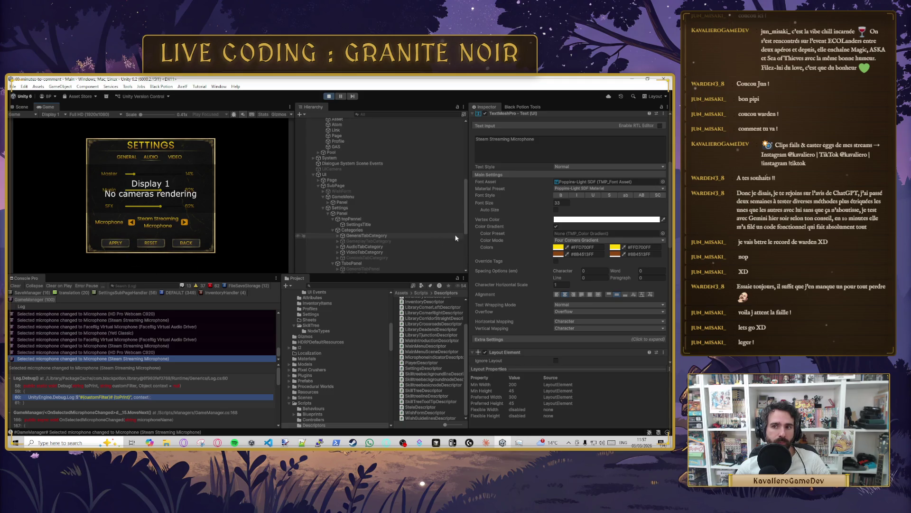
{"action": "scroll", "coordinate": [553, 243], "scroll_direction": "up", "scroll_amount": 5}
{"action": "scroll", "coordinate": [616, 297], "scroll_direction": "down", "scroll_amount": 3}
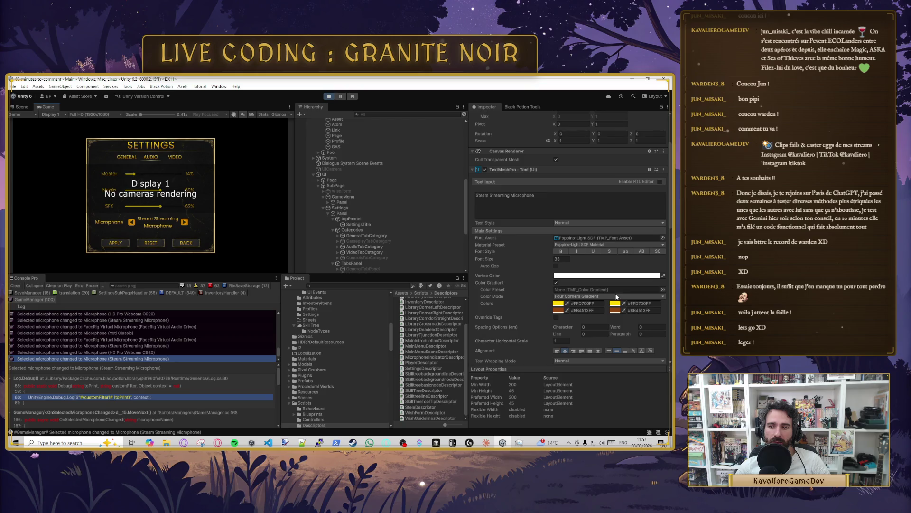
{"action": "scroll", "coordinate": [615, 296], "scroll_direction": "down", "scroll_amount": 3}
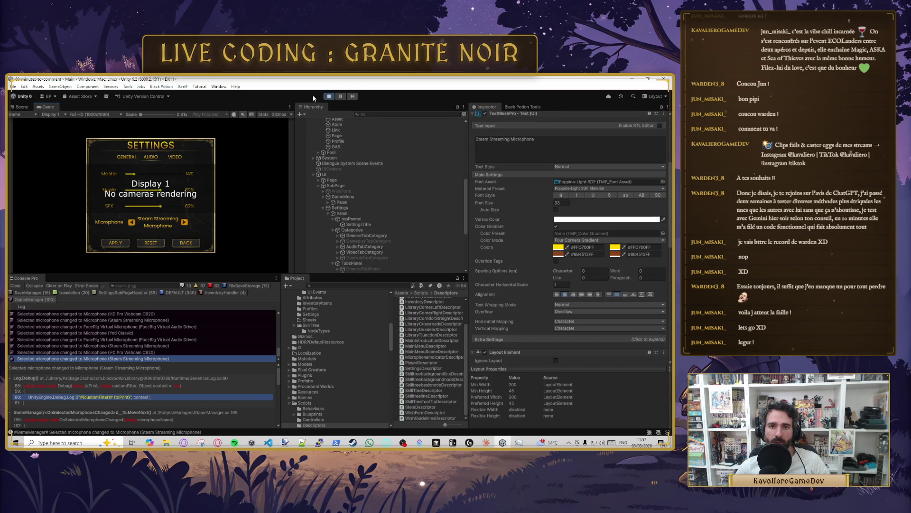
Step: Stop play mode and select Panel, then MicrophoneValue, in the Hierarchy
{"action": "left_click", "coordinate": [328, 96]}
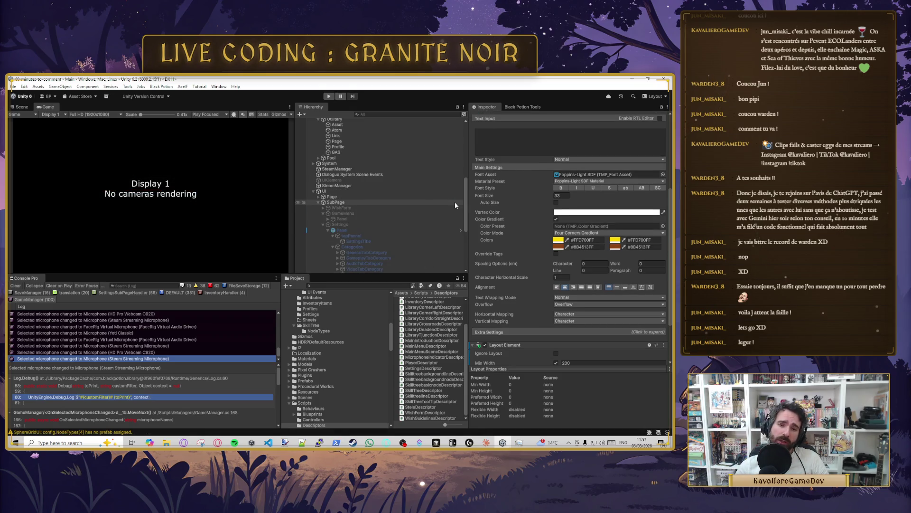
{"action": "scroll", "coordinate": [375, 209], "scroll_direction": "down", "scroll_amount": 3}
{"action": "left_click", "coordinate": [344, 188]}
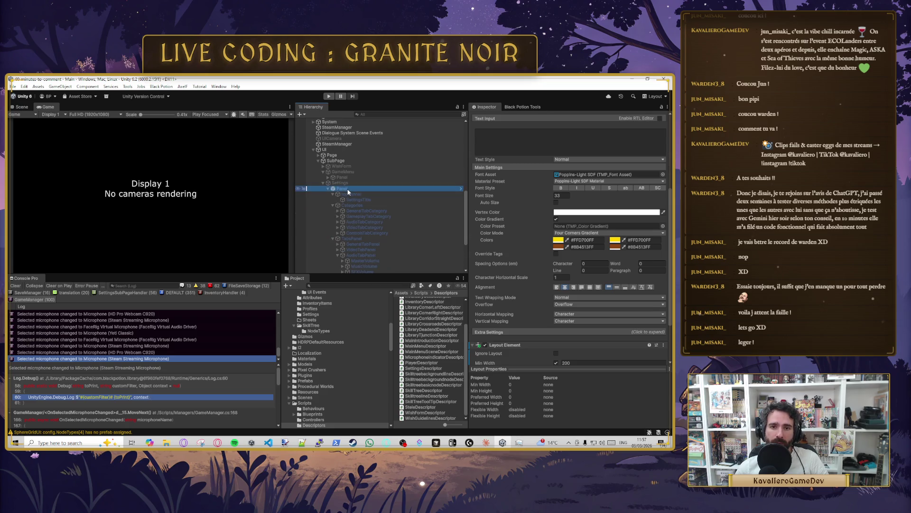
{"action": "scroll", "coordinate": [389, 223], "scroll_direction": "down", "scroll_amount": 3}
{"action": "left_click", "coordinate": [397, 257]}
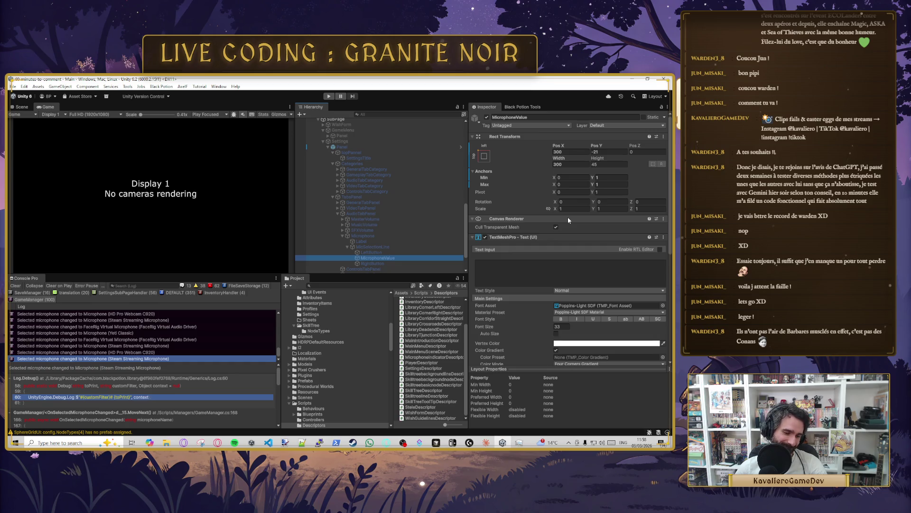
Step: Set MicrophoneValue's text alignment to Middle and change its Rect Transform height to 65
{"action": "scroll", "coordinate": [571, 250], "scroll_direction": "down", "scroll_amount": 5}
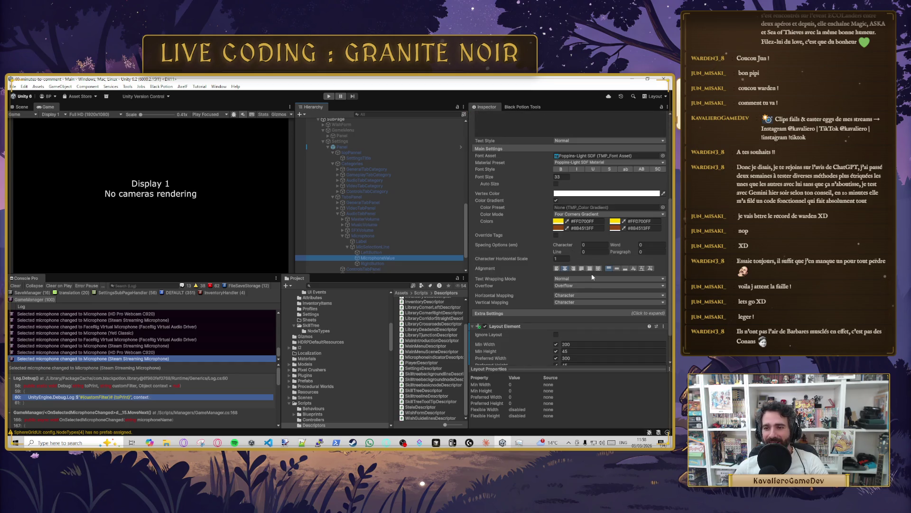
{"action": "left_click", "coordinate": [616, 269]}
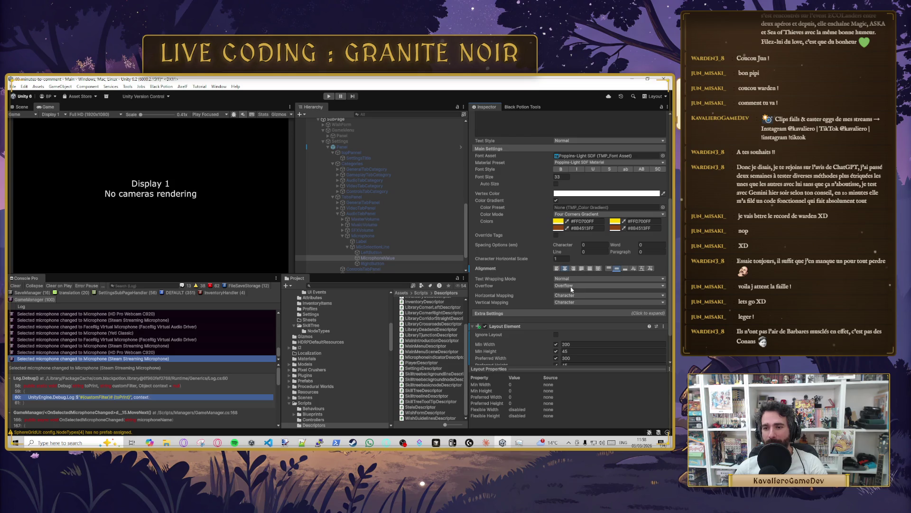
{"action": "scroll", "coordinate": [571, 286], "scroll_direction": "up", "scroll_amount": 5}
{"action": "left_click", "coordinate": [605, 165]}
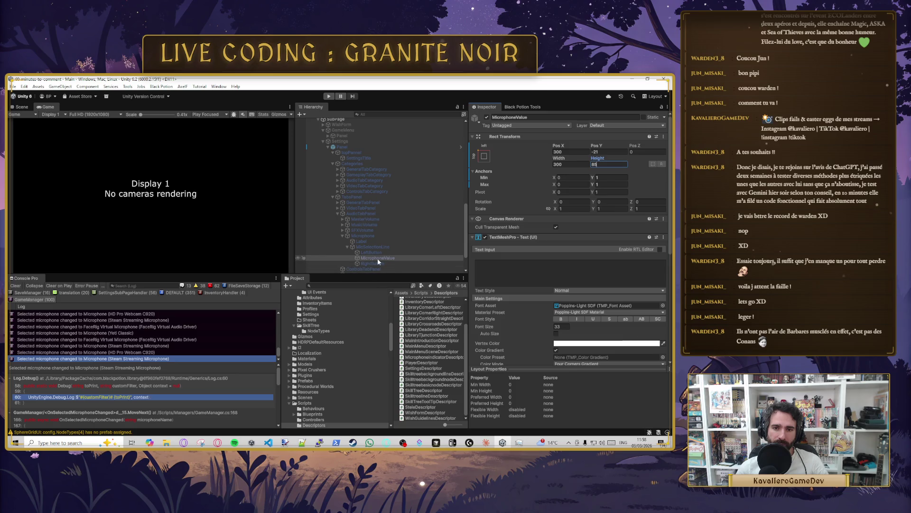
{"action": "mouse_move", "coordinate": [369, 443]}
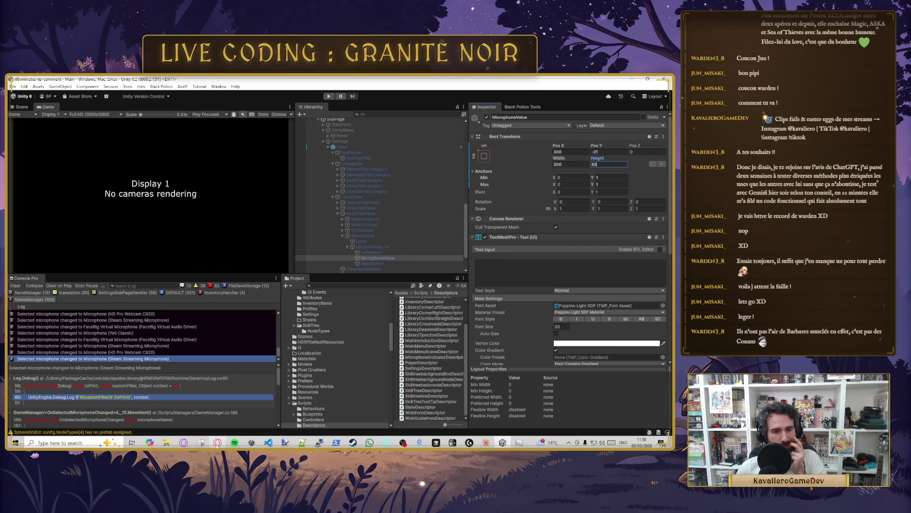
{"action": "left_click", "coordinate": [436, 442]}
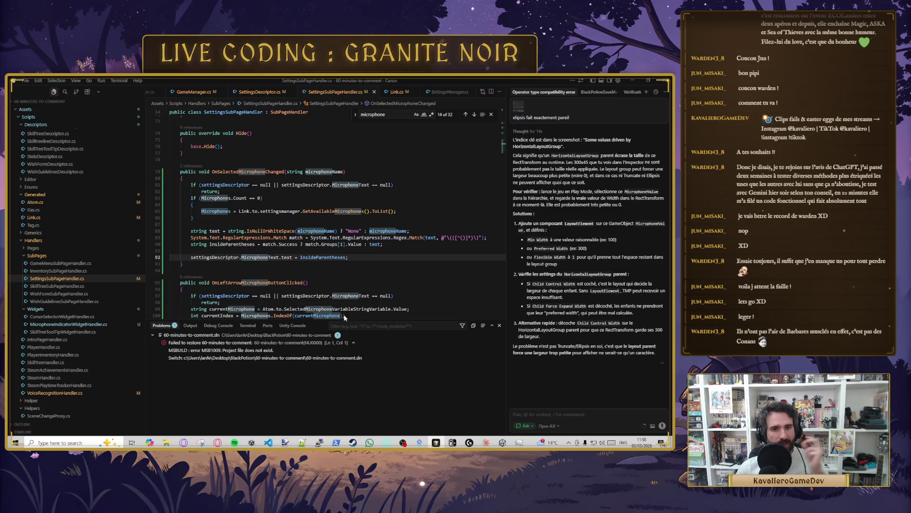
{"action": "double_click", "coordinate": [213, 210]}
{"action": "key", "text": "Down"}
{"action": "key", "text": "Down"}
{"action": "key", "text": "Down"}
{"action": "key", "text": "Home"}
{"action": "key", "text": "Home"}
{"action": "key", "text": "shift+Down"}
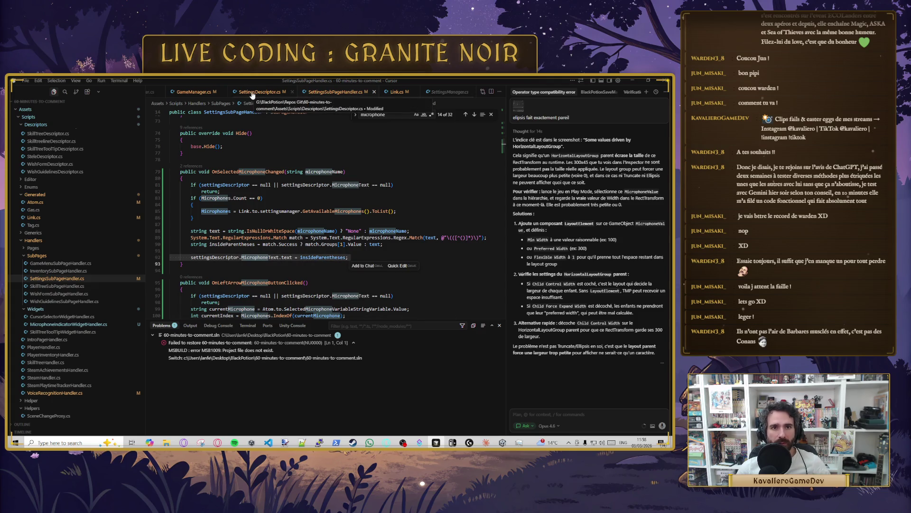
{"action": "scroll", "coordinate": [232, 233], "scroll_direction": "up", "scroll_amount": 1}
{"action": "left_click", "coordinate": [232, 233]}
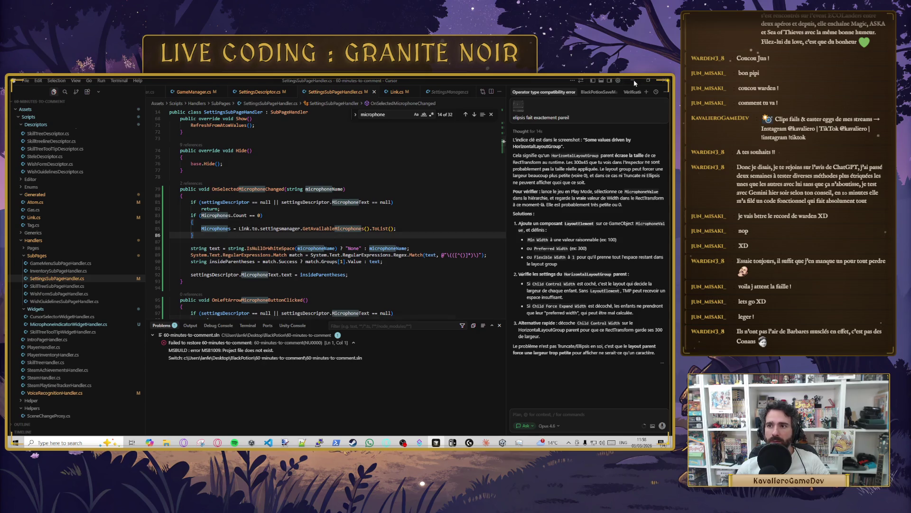
{"action": "left_click", "coordinate": [634, 81]}
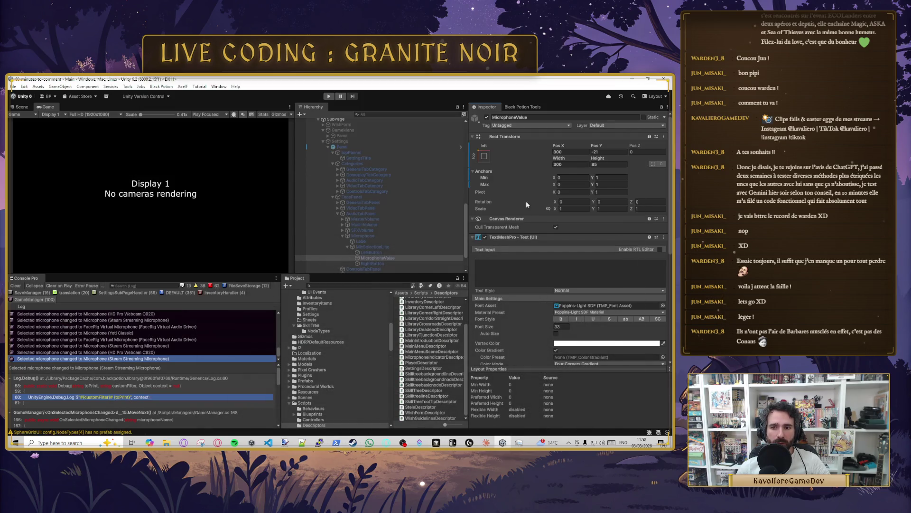
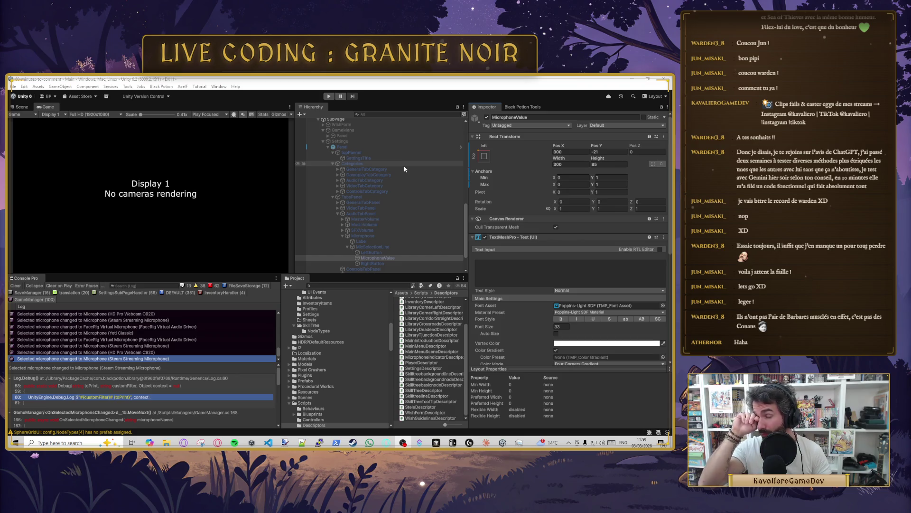
Step: Inspect the Widget, CursorSelector and MicrophoneIndicator objects in the Hierarchy
{"action": "left_click", "coordinate": [326, 147]}
{"action": "left_click", "coordinate": [327, 147]}
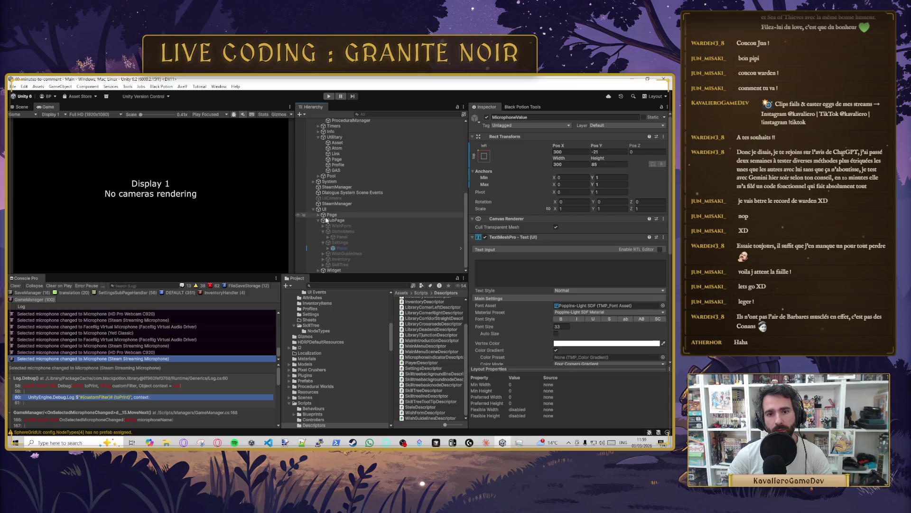
{"action": "left_click", "coordinate": [335, 270]}
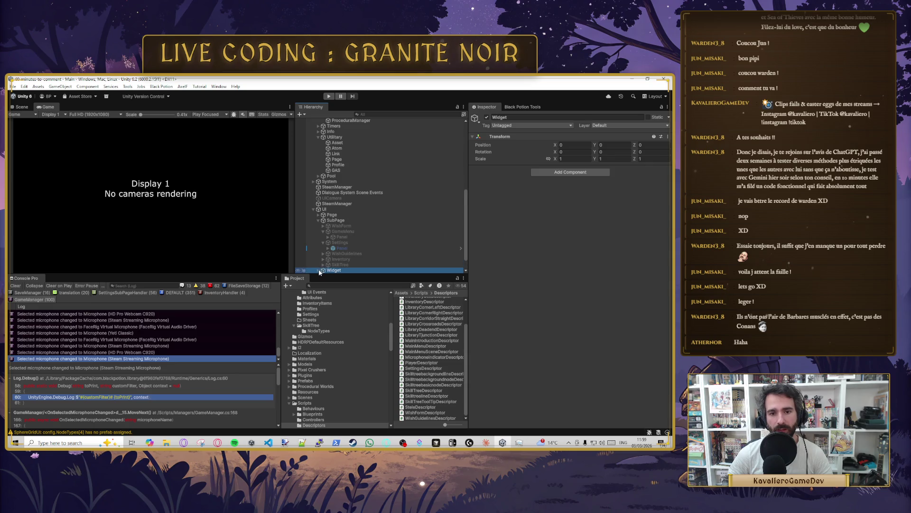
{"action": "scroll", "coordinate": [318, 265], "scroll_direction": "down", "scroll_amount": 1}
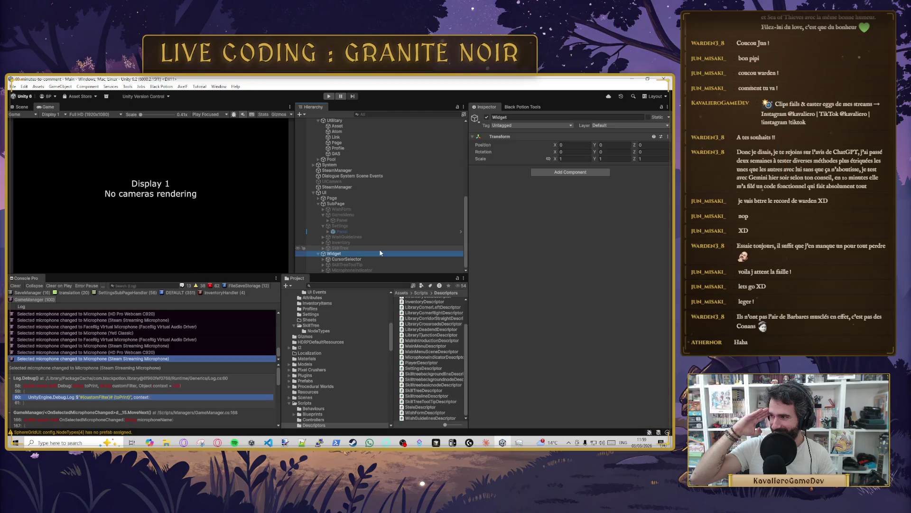
{"action": "left_click", "coordinate": [359, 260]}
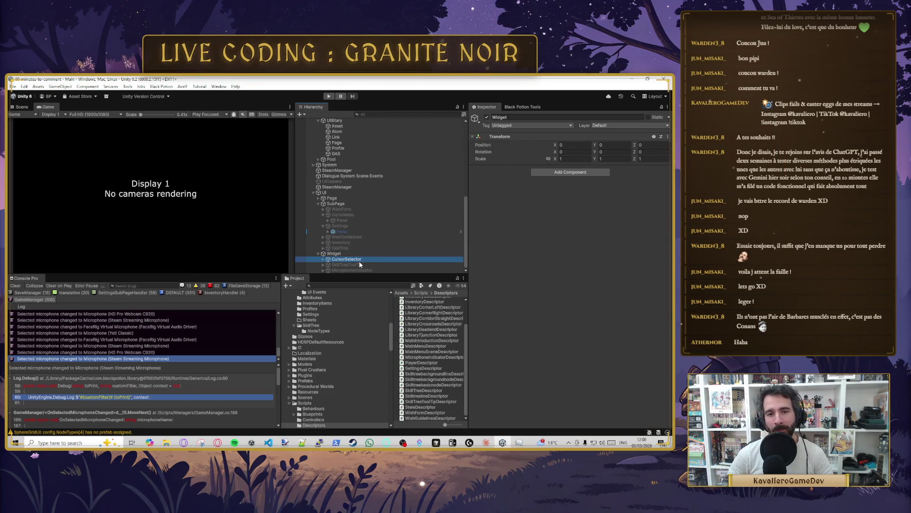
{"action": "left_click", "coordinate": [323, 260]}
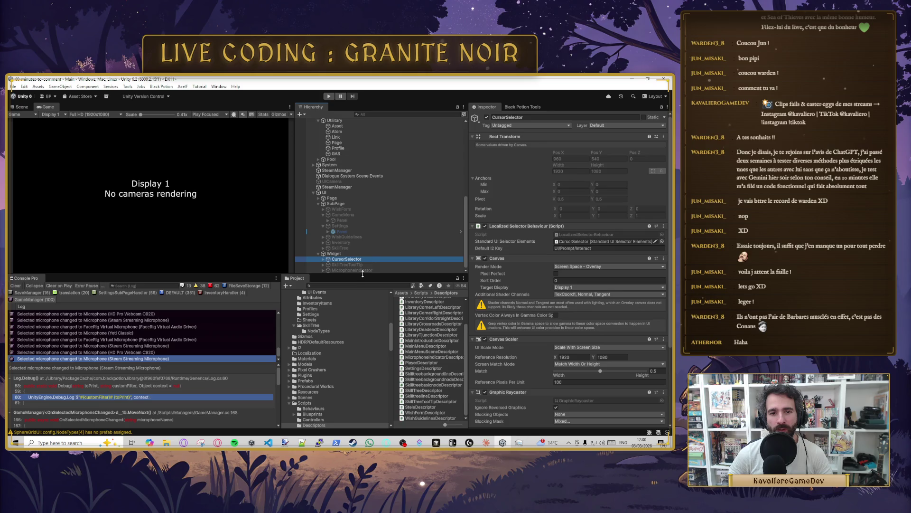
{"action": "left_click", "coordinate": [347, 271]}
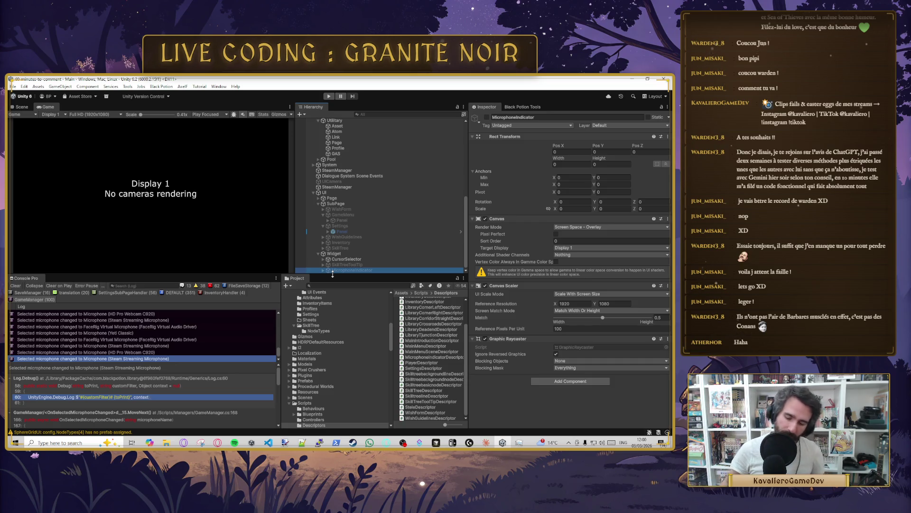
Step: Recheck the Widget object, then bring up the Black Potion tool cards
{"action": "scroll", "coordinate": [349, 232], "scroll_direction": "up", "scroll_amount": 3}
{"action": "scroll", "coordinate": [356, 215], "scroll_direction": "up", "scroll_amount": 3}
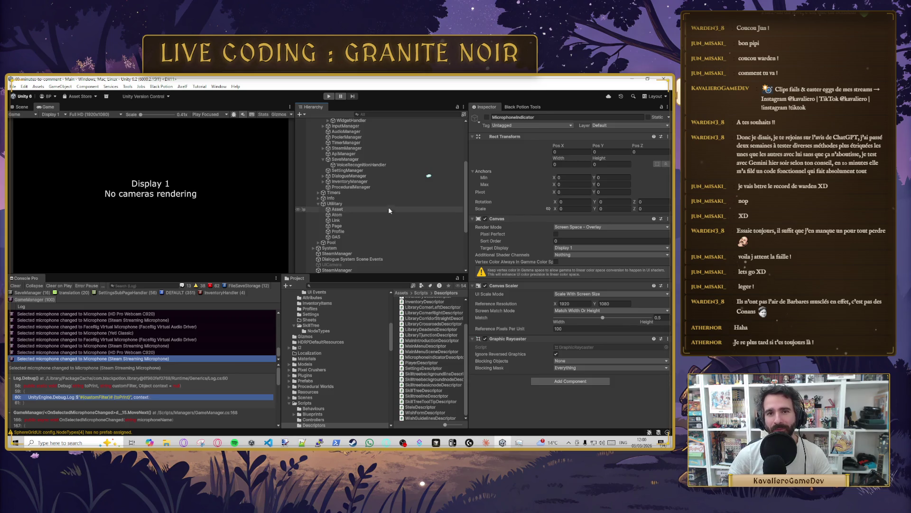
{"action": "scroll", "coordinate": [388, 228], "scroll_direction": "down", "scroll_amount": 6}
{"action": "left_click", "coordinate": [341, 253]}
{"action": "scroll", "coordinate": [338, 224], "scroll_direction": "up", "scroll_amount": 3}
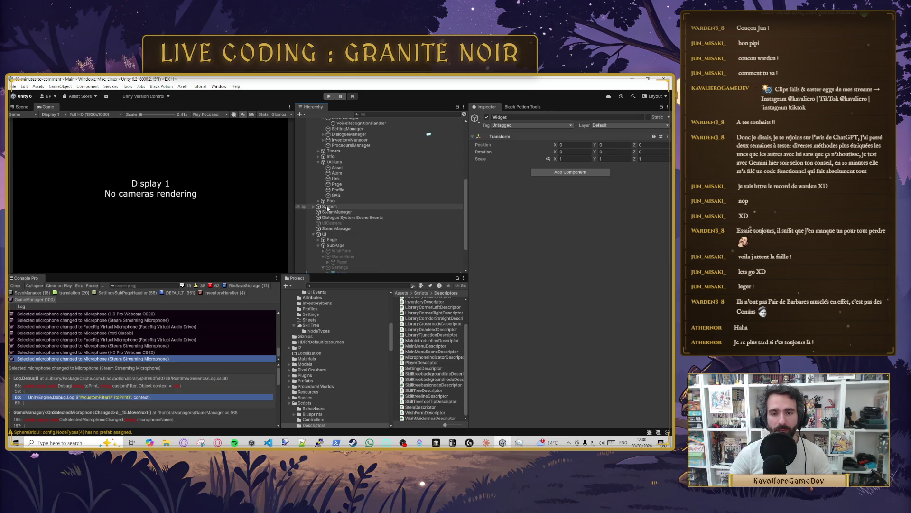
{"action": "scroll", "coordinate": [339, 214], "scroll_direction": "up", "scroll_amount": 3}
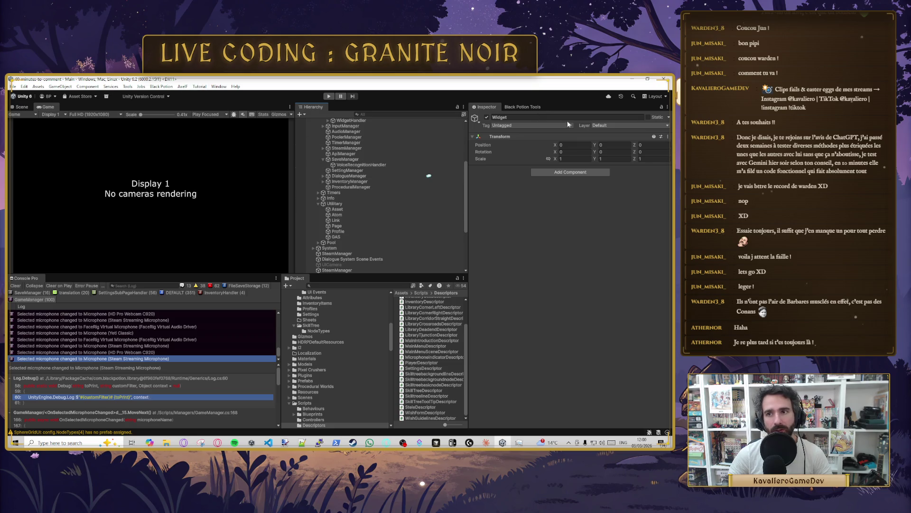
{"action": "left_click", "coordinate": [520, 109]}
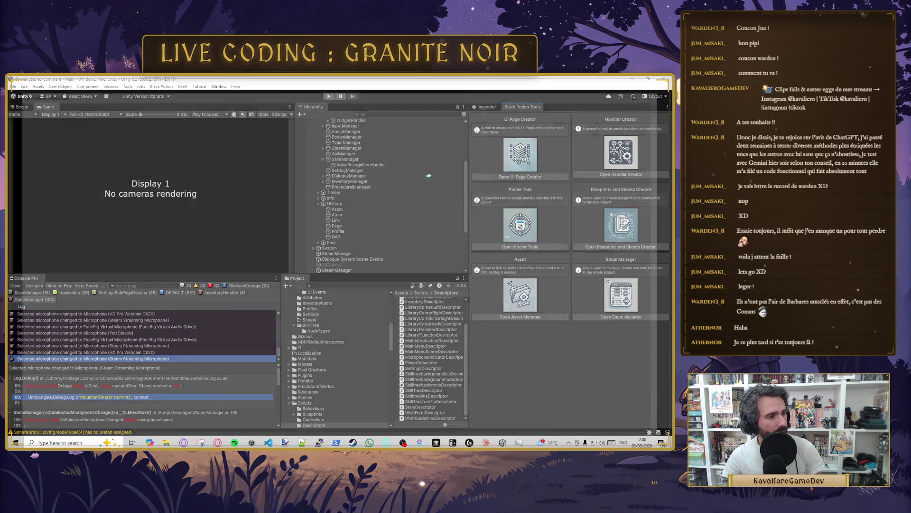
Step: Change directory to BlackPotion\Repos Git\60-minutes-to-comment using Tab completion
{"action": "type", "text": "cd"}
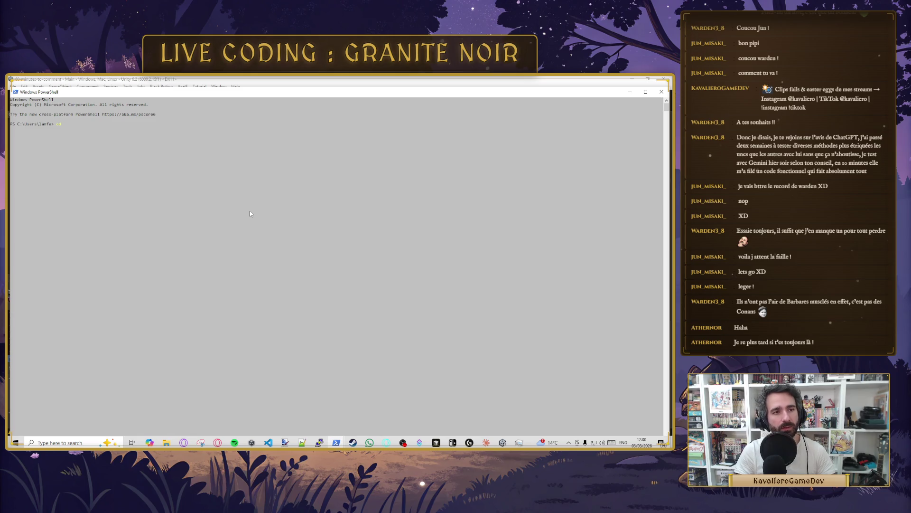
{"action": "key", "text": "Tab"}
{"action": "key", "text": "BackSpace"}
{"action": "key", "text": "BackSpace"}
{"action": "key", "text": "BackSpace"}
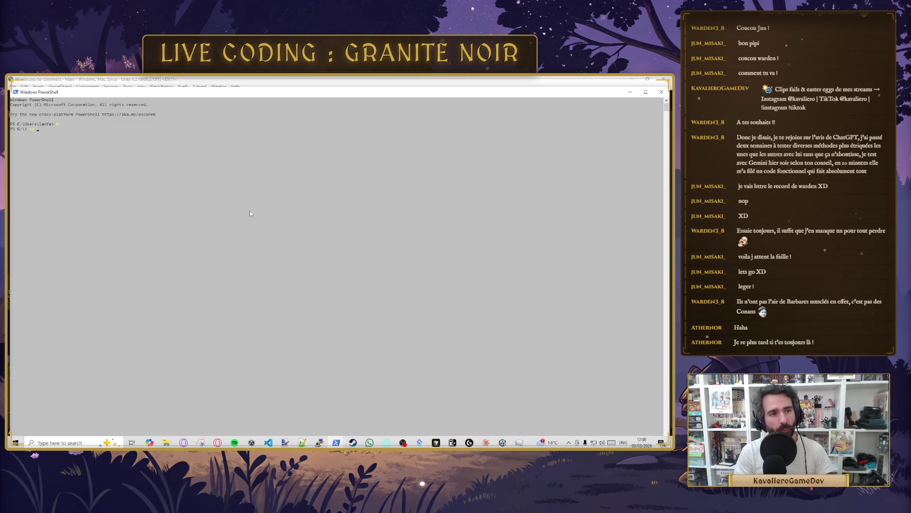
{"action": "type", "text": "Bl"}
{"action": "key", "text": "Tab"}
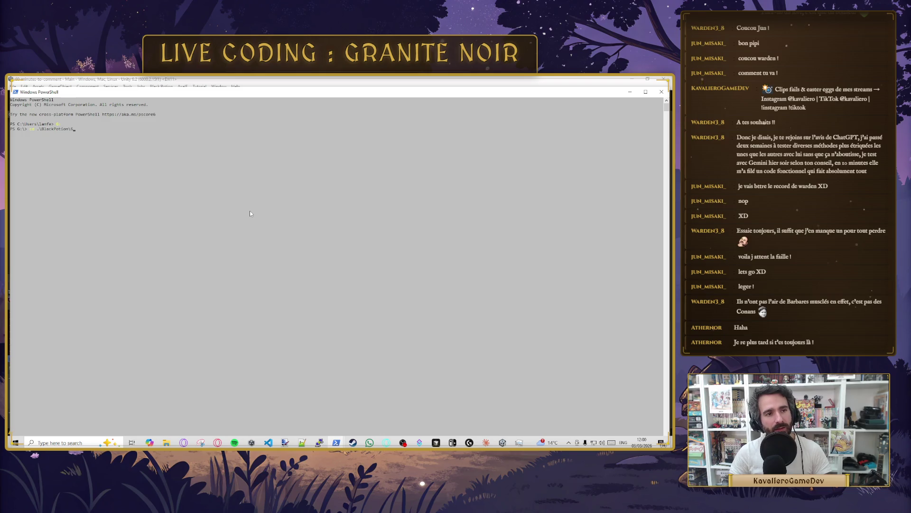
{"action": "key", "text": "Tab"}
{"action": "type", "text": "6"}
{"action": "key", "text": "Tab"}
{"action": "key", "text": "Return"}
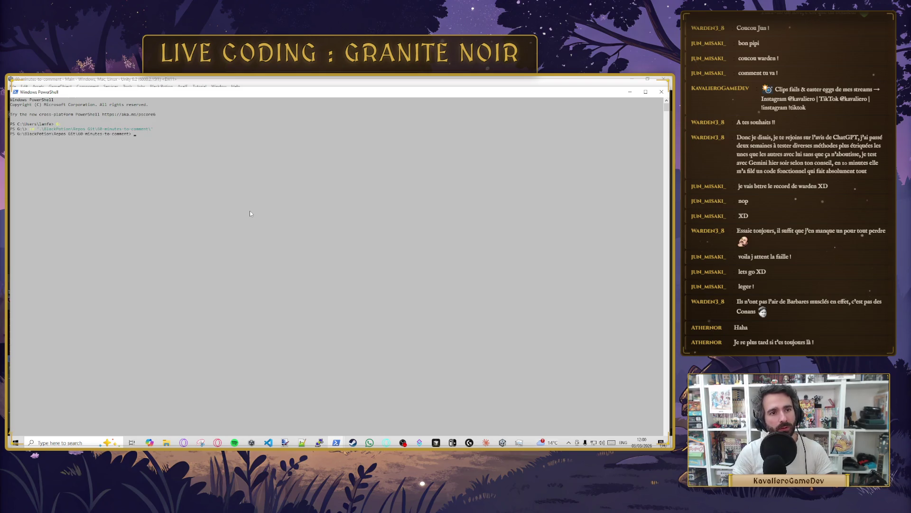
Step: Run git status, begin a git add command and maximize the PowerShell window
{"action": "type", "text": "git status"}
{"action": "key", "text": "Return"}
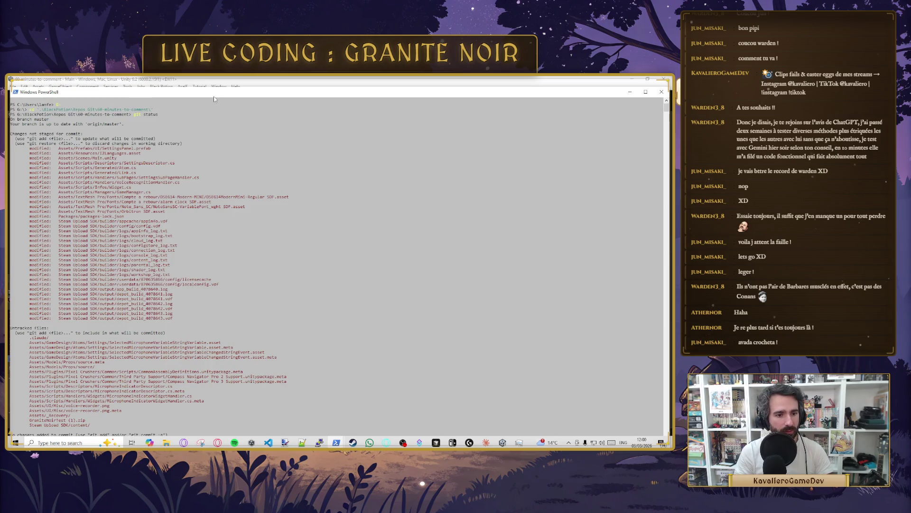
{"action": "type", "text": "git add"}
{"action": "key", "text": "super+Up"}
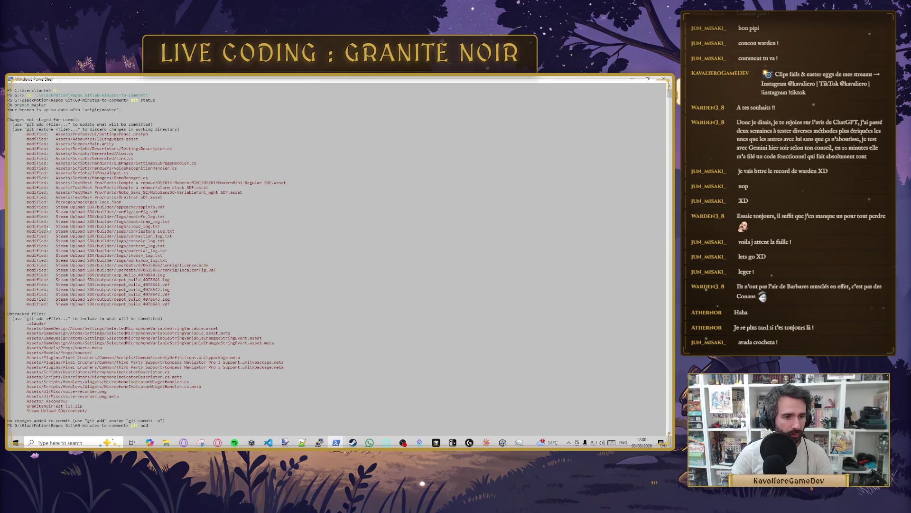
Step: Append the Assets/GameDesign, Packages/, Assets/Scripts and Assets/Scenes paths to git add
{"action": "left_click_drag", "start_coordinate": [27, 329], "coordinate": [68, 331]}
{"action": "key", "text": "ctrl+c"}
{"action": "key", "text": "ctrl+v"}
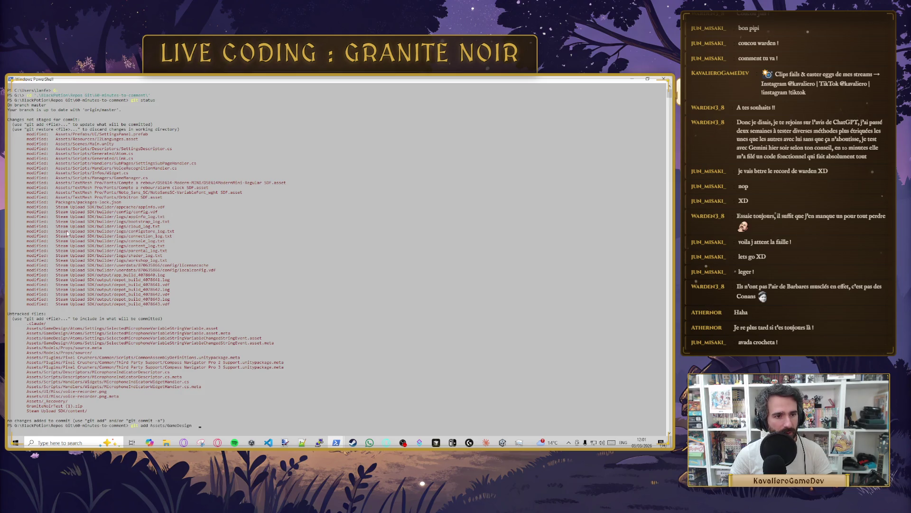
{"action": "left_click_drag", "start_coordinate": [56, 204], "coordinate": [80, 204]}
{"action": "key", "text": "ctrl+c"}
{"action": "key", "text": "ctrl+v"}
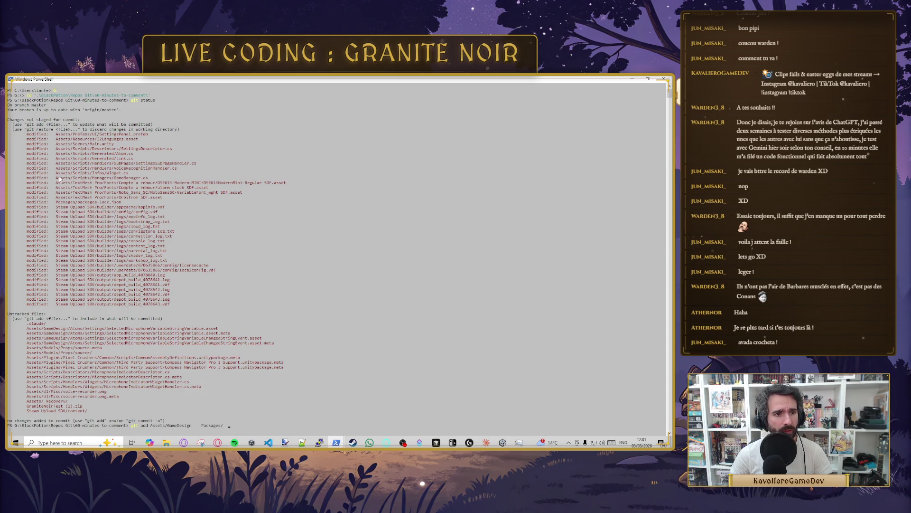
{"action": "left_click_drag", "start_coordinate": [56, 177], "coordinate": [93, 179]}
{"action": "key", "text": "ctrl+c"}
{"action": "key", "text": "ctrl+v"}
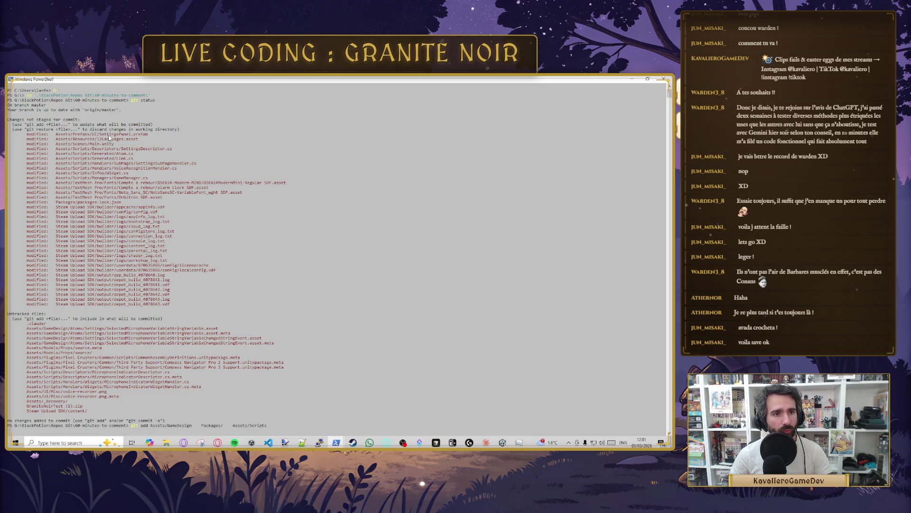
{"action": "left_click_drag", "start_coordinate": [56, 144], "coordinate": [96, 140]}
{"action": "key", "text": "ctrl+c"}
{"action": "key", "text": "ctrl+v"}
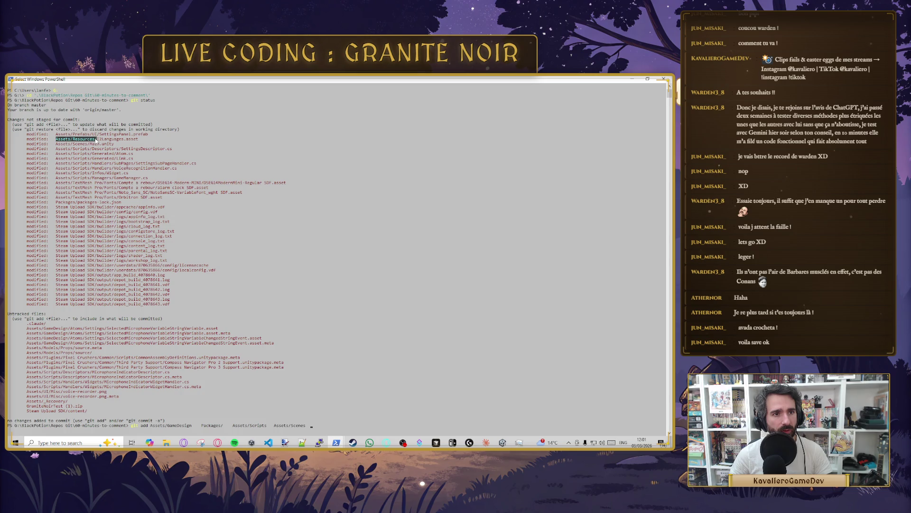
Step: Add Assets/Resources/, Assets/Prefabs and Assets/UI, run git add, then check git status
{"action": "key", "text": "ctrl+c"}
{"action": "key", "text": "ctrl+v"}
{"action": "left_click_drag", "start_coordinate": [55, 135], "coordinate": [90, 136]}
{"action": "key", "text": "ctrl+c"}
{"action": "key", "text": "ctrl+v"}
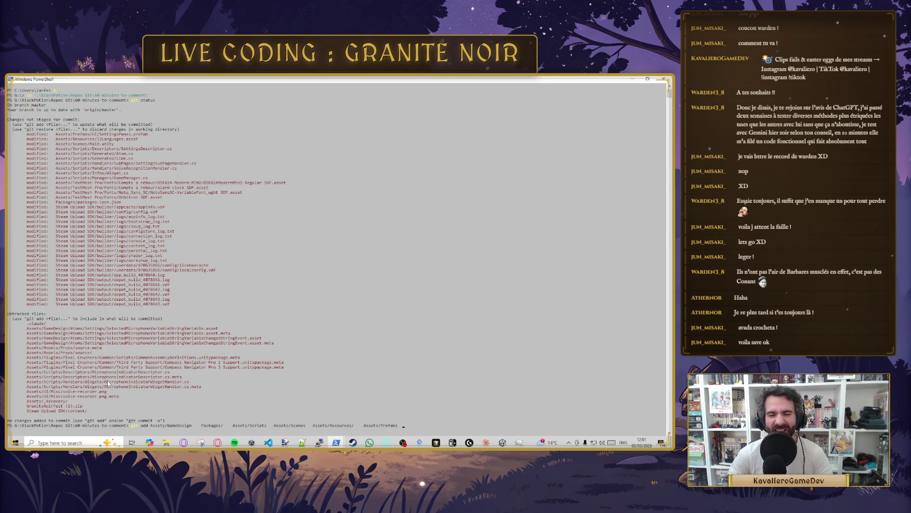
{"action": "left_click_drag", "start_coordinate": [28, 382], "coordinate": [46, 391]}
{"action": "left_click", "coordinate": [345, 360]}
{"action": "right_click", "coordinate": [344, 359]}
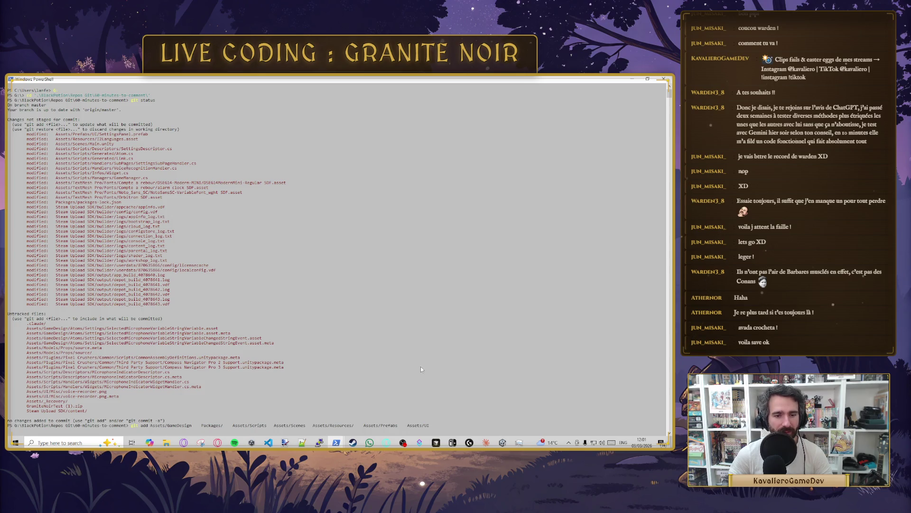
{"action": "key", "text": "Return"}
{"action": "type", "text": "git status"}
{"action": "key", "text": "Return"}
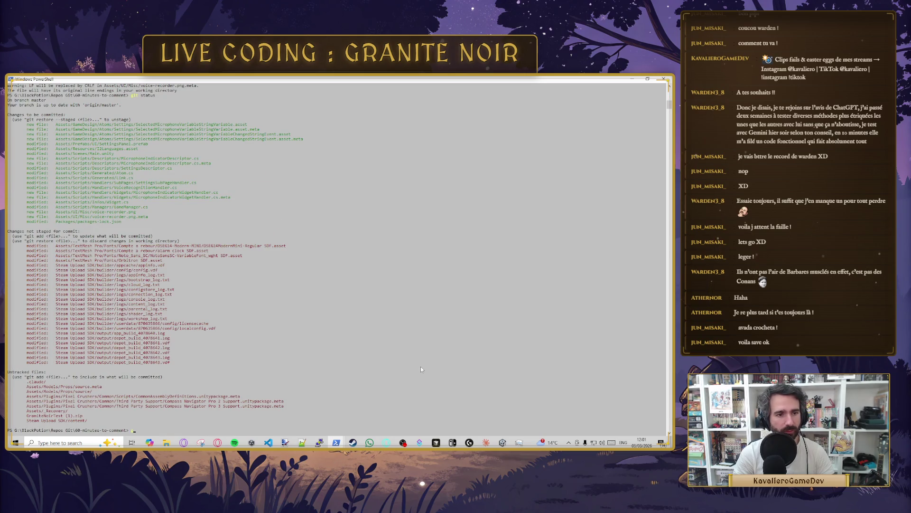
Step: Commit with message "Add UI settings mic", run git push, and return to Unity
{"action": "type", "text": "git commit -"}
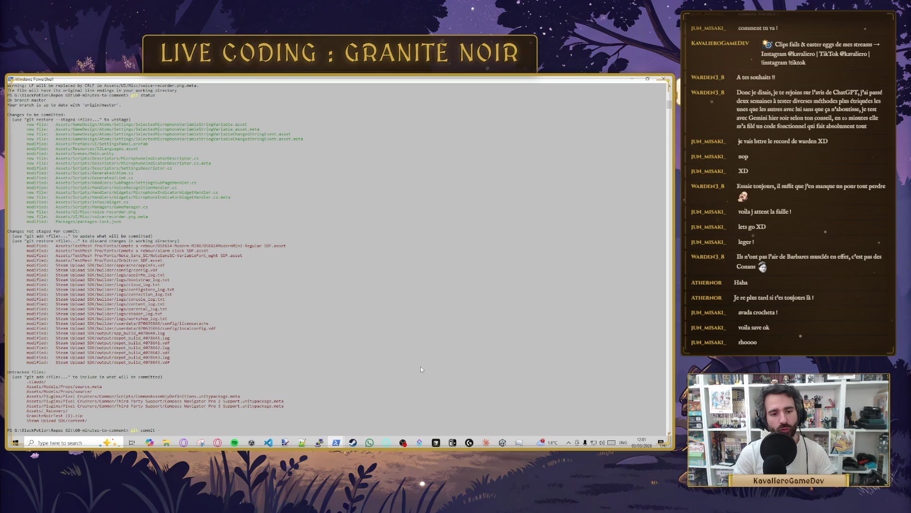
{"action": "type", "text": "m \"Ad"}
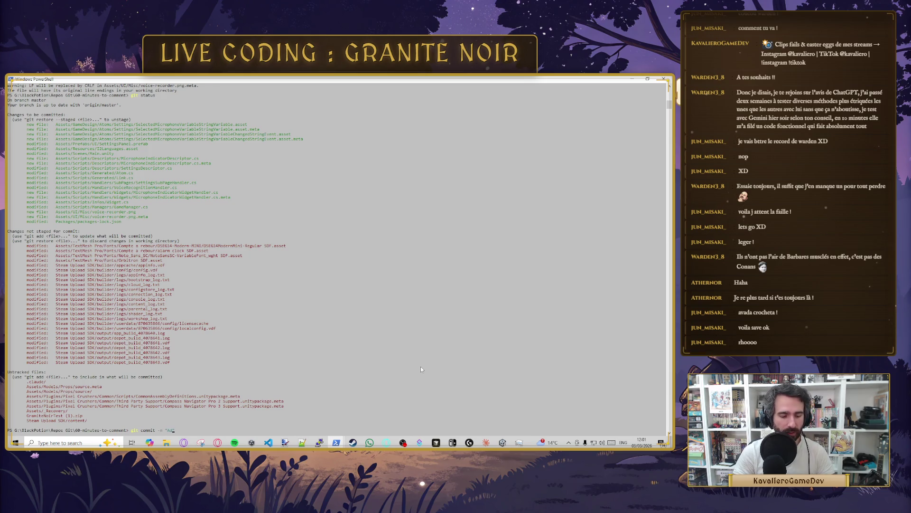
{"action": "type", "text": "d UI settings m"}
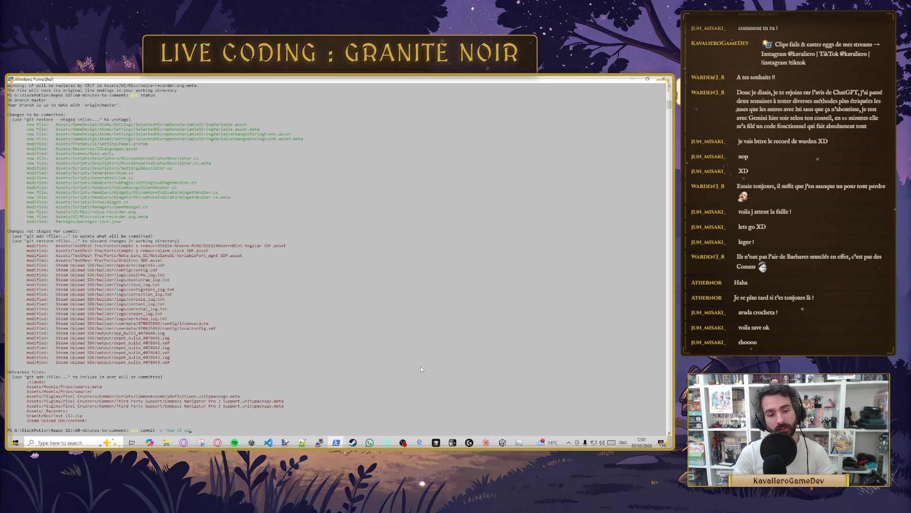
{"action": "type", "text": "ic\""}
{"action": "key", "text": "Return"}
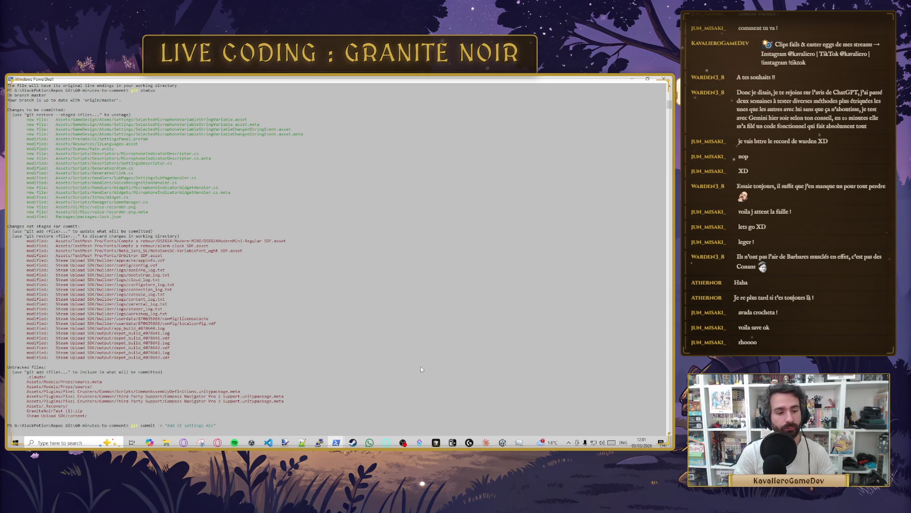
{"action": "type", "text": "git push"}
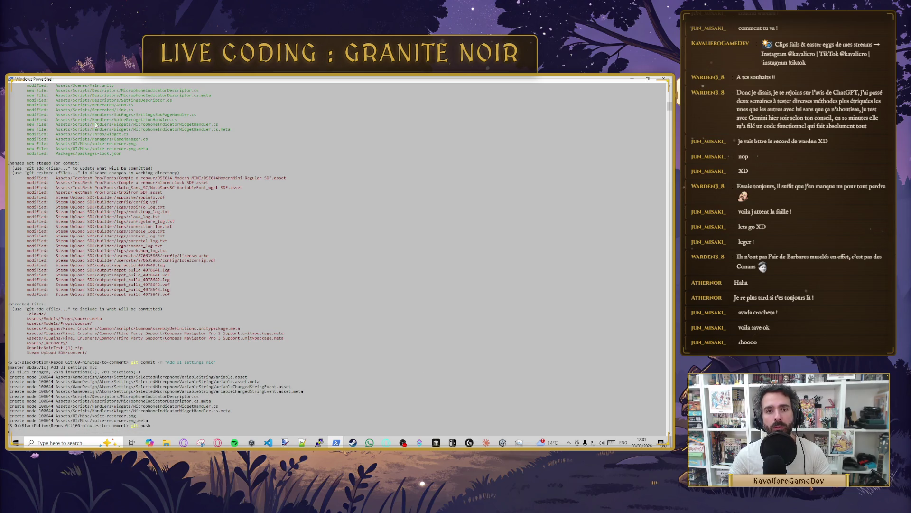
{"action": "key", "text": "alt+Tab"}
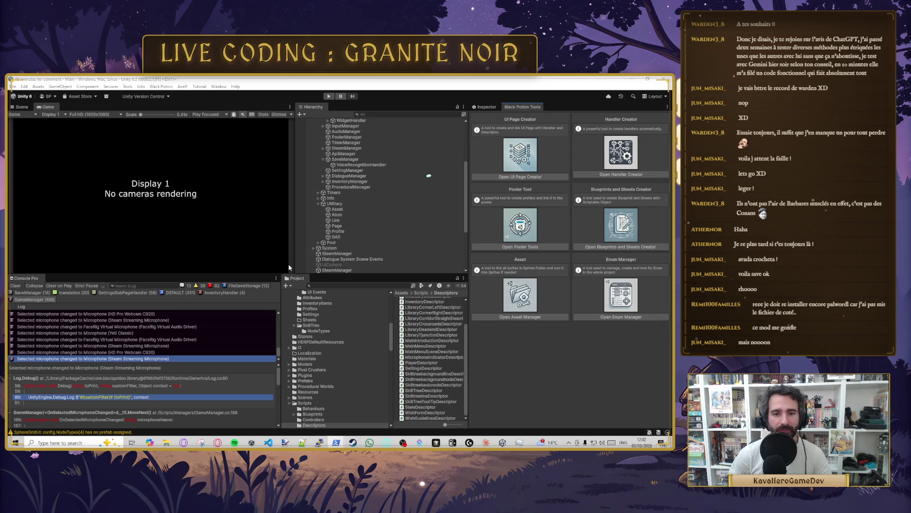
Step: Widen the Hierarchy panel and launch the UI Page Creator from Black Potion Tools
{"action": "left_click_drag", "start_coordinate": [294, 256], "coordinate": [282, 255]}
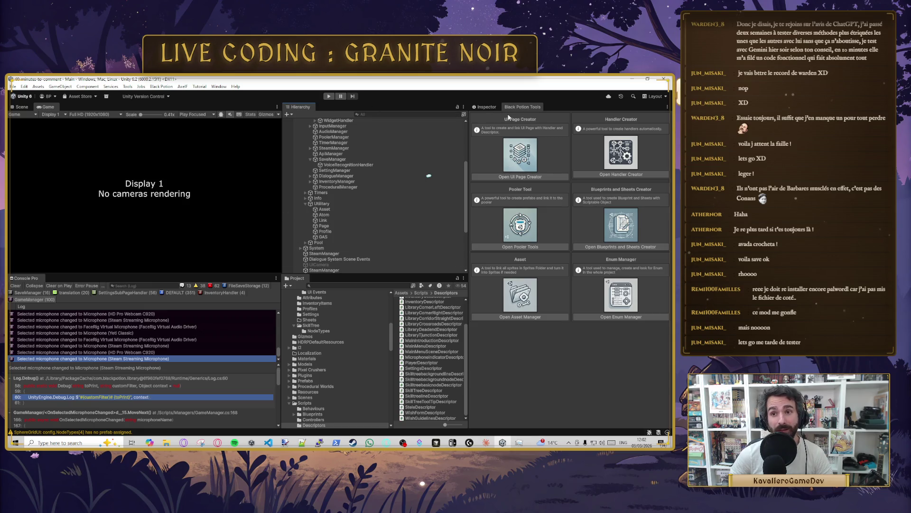
{"action": "left_click", "coordinate": [541, 178]}
Step: Create a new widget handler named SaveTutorial in the creator window
{"action": "left_click", "coordinate": [386, 181]}
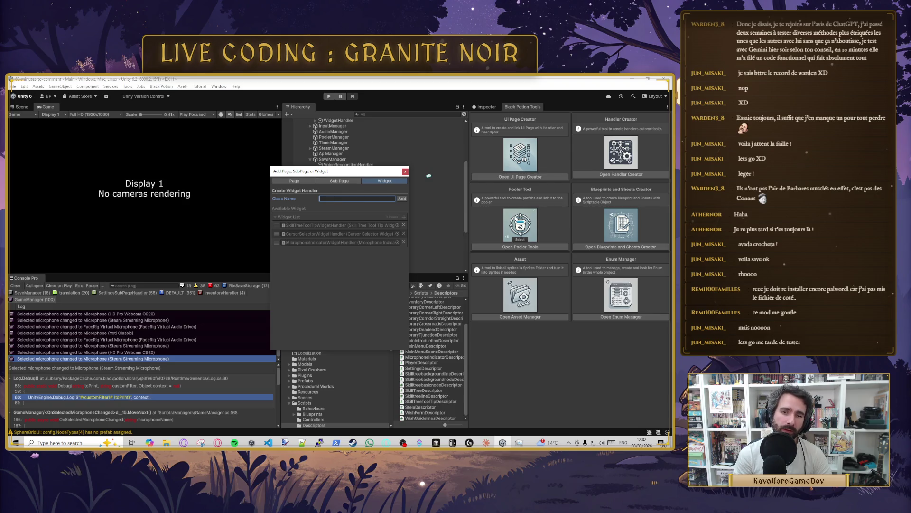
{"action": "type", "text": "SaveTuto"}
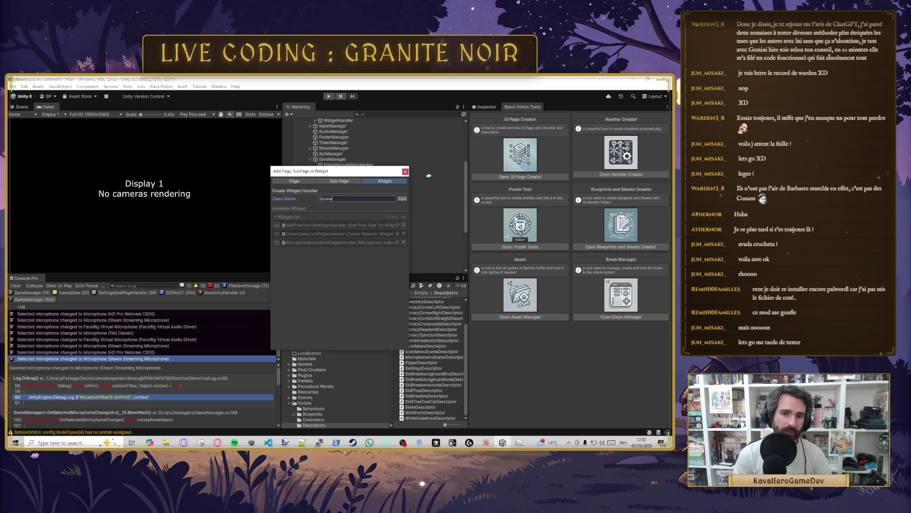
{"action": "type", "text": "rial"}
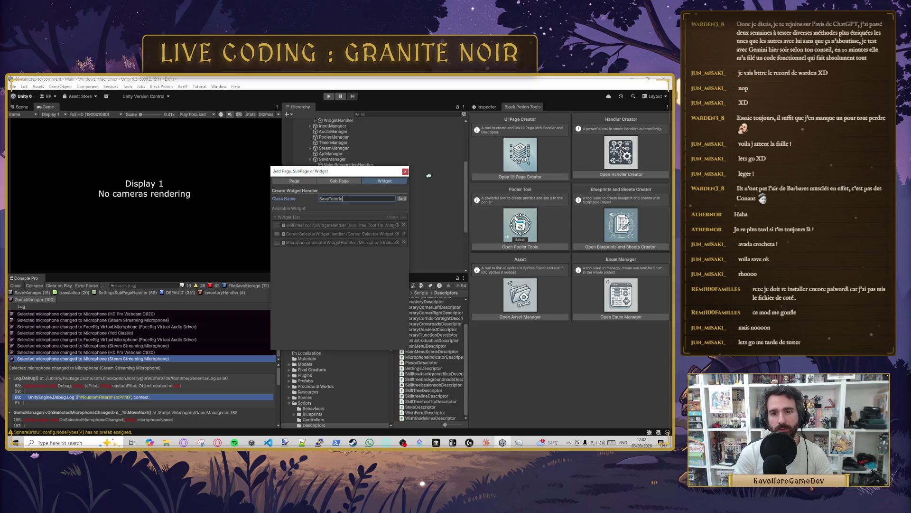
{"action": "left_click", "coordinate": [402, 199]}
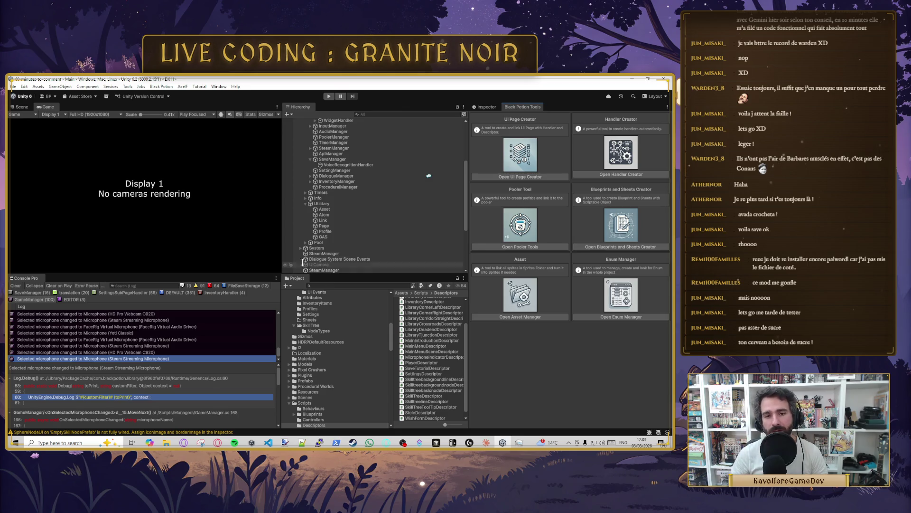
Step: Activate SaveTutorial and move the TutoSkillTree panel from SkillTree under it
{"action": "scroll", "coordinate": [383, 225], "scroll_direction": "down", "scroll_amount": 5}
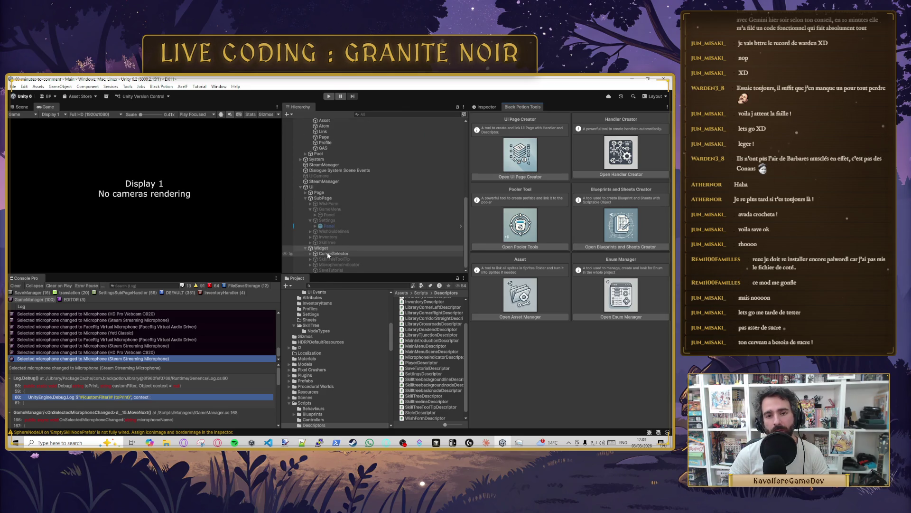
{"action": "left_click", "coordinate": [331, 269]}
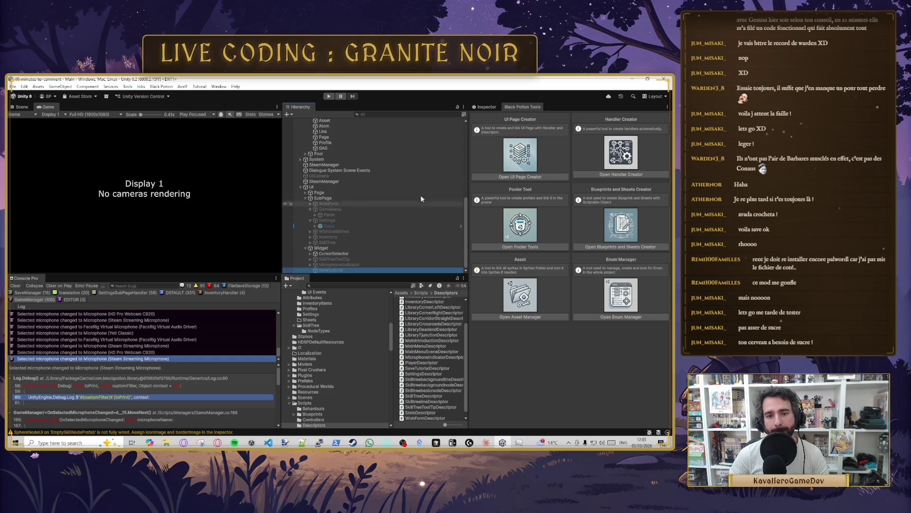
{"action": "left_click", "coordinate": [487, 116]}
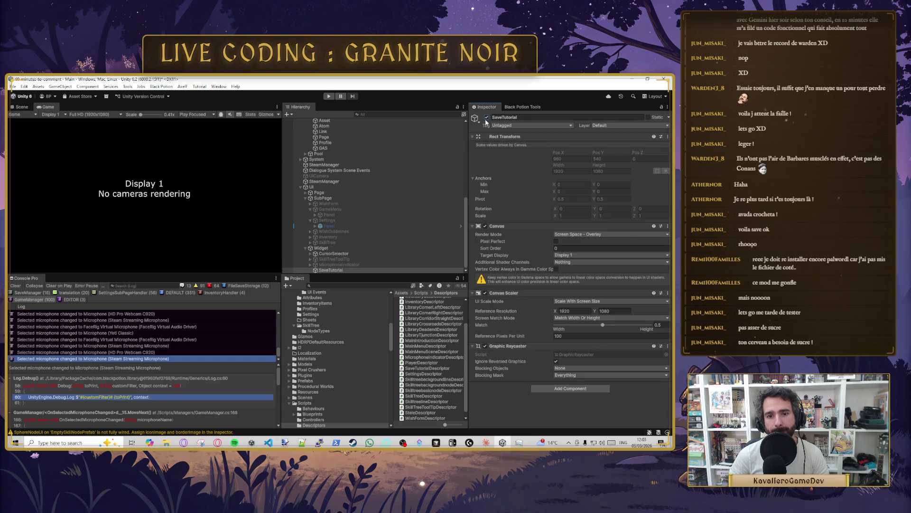
{"action": "scroll", "coordinate": [332, 218], "scroll_direction": "up", "scroll_amount": 8}
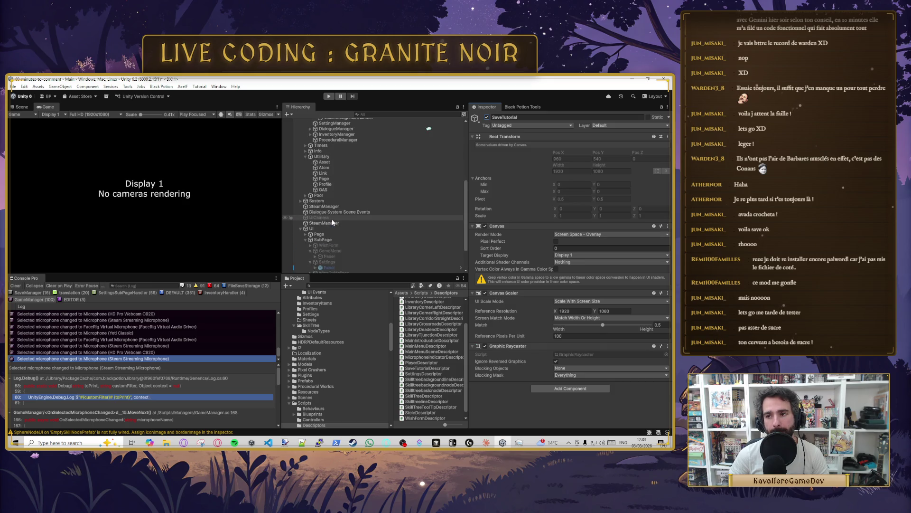
{"action": "scroll", "coordinate": [325, 219], "scroll_direction": "down", "scroll_amount": 8}
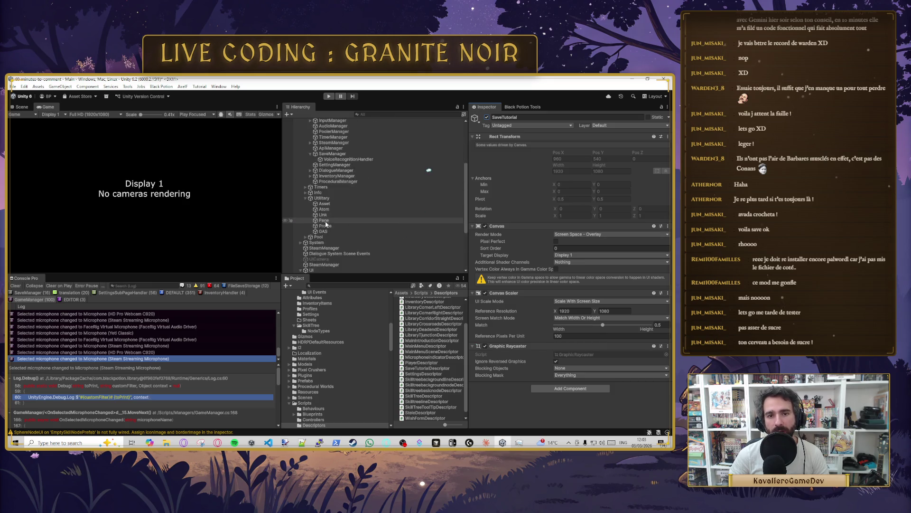
{"action": "left_click", "coordinate": [313, 242]}
{"action": "left_click", "coordinate": [311, 242]}
{"action": "scroll", "coordinate": [338, 240], "scroll_direction": "down", "scroll_amount": 1}
{"action": "left_click", "coordinate": [336, 243]}
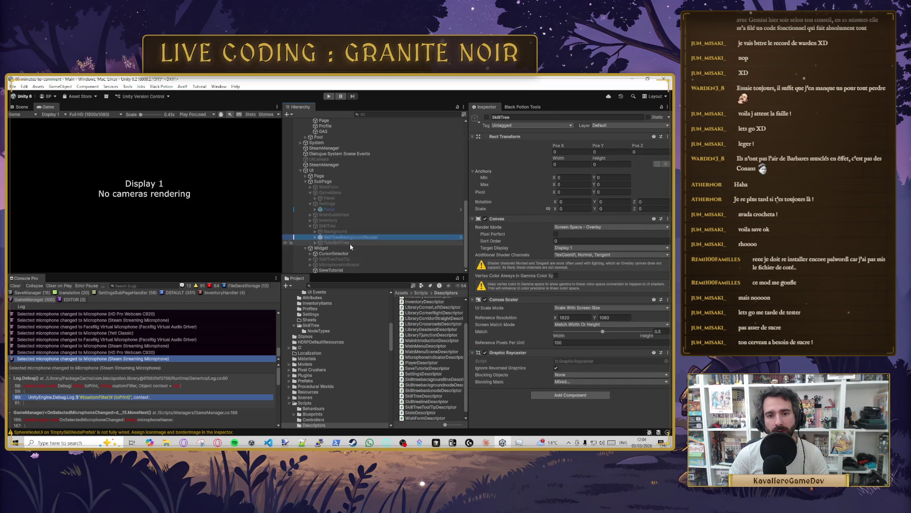
{"action": "mouse_move", "coordinate": [336, 243]}
{"action": "left_mouse_down"}
{"action": "mouse_move", "coordinate": [342, 271]}
{"action": "mouse_move", "coordinate": [332, 264]}
{"action": "left_mouse_up"}
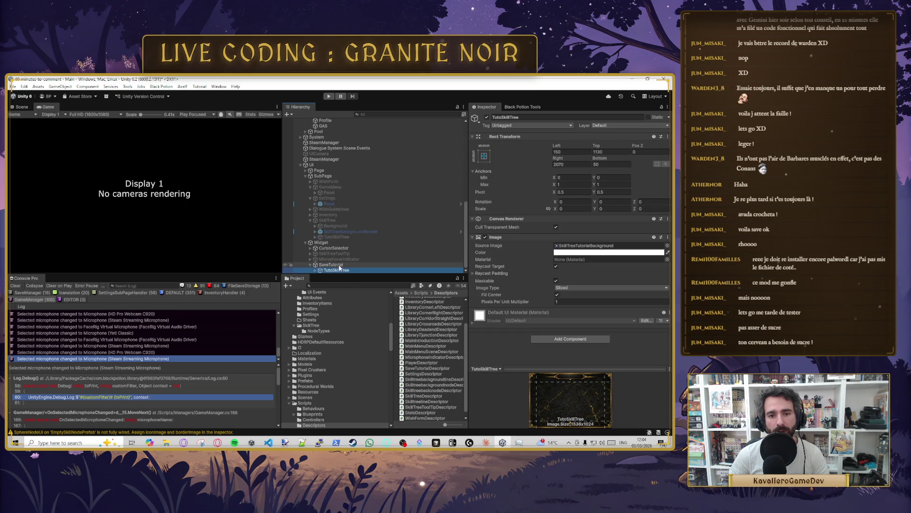
Step: Set TutoSkillTree's Right and Top offsets to 150 and its scale to 1
{"action": "left_click", "coordinate": [584, 164]}
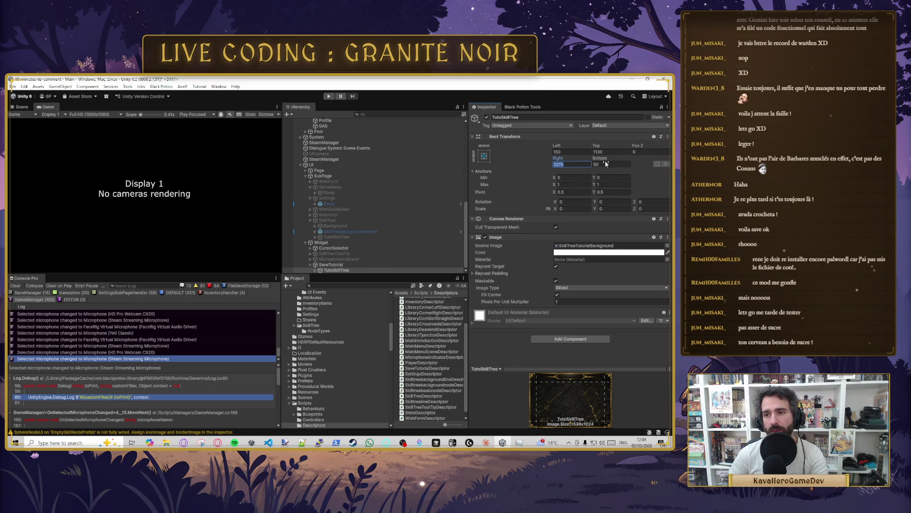
{"action": "left_click", "coordinate": [358, 232]}
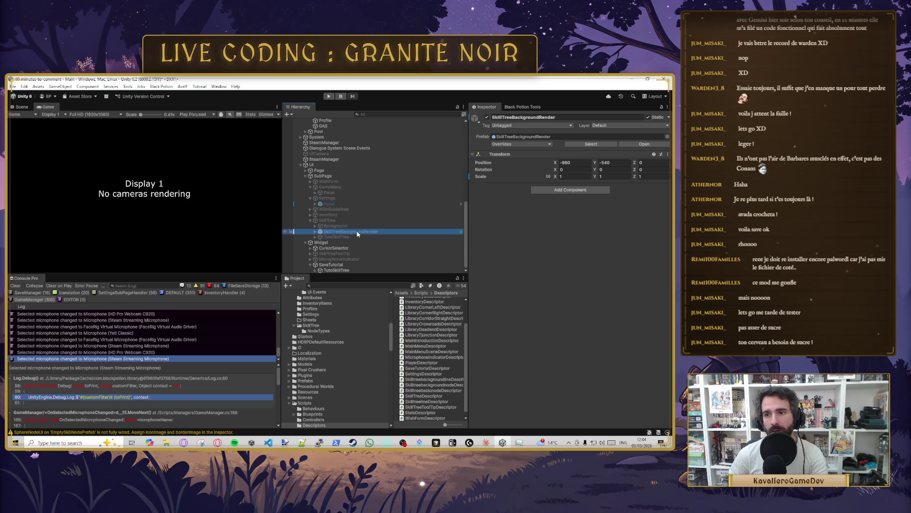
{"action": "left_click", "coordinate": [319, 237]}
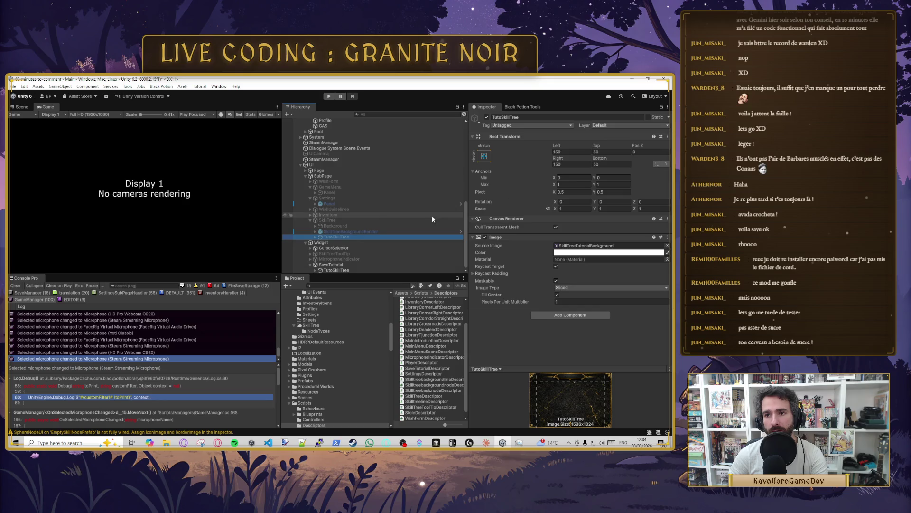
{"action": "left_click", "coordinate": [336, 270]}
{"action": "left_click", "coordinate": [563, 164]}
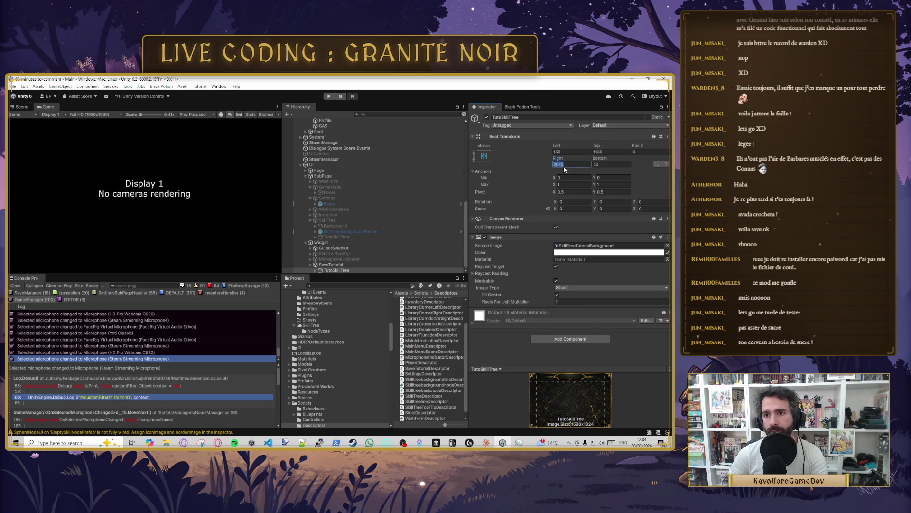
{"action": "type", "text": "150"}
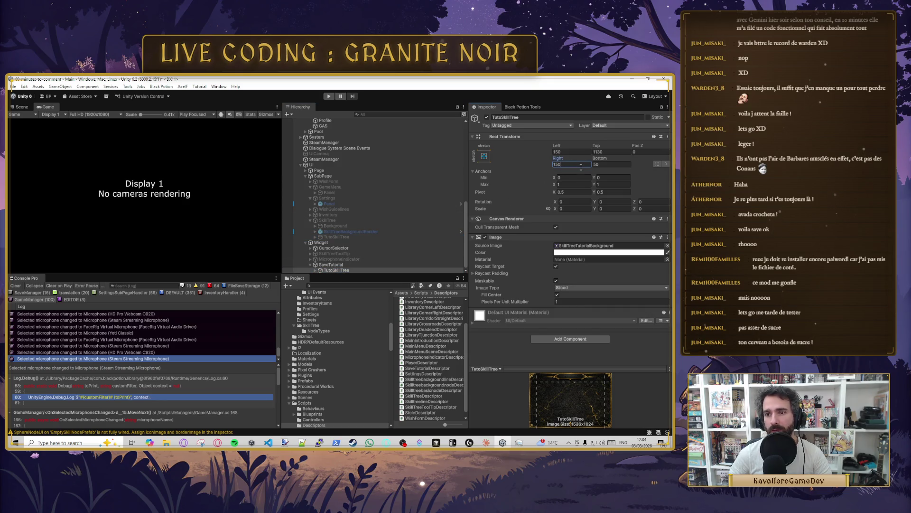
{"action": "left_click", "coordinate": [613, 153]}
{"action": "type", "text": "150"}
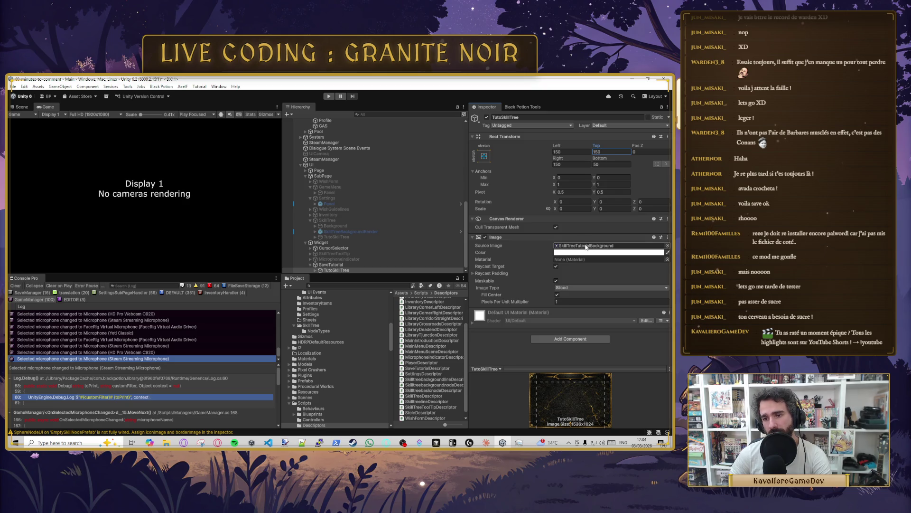
{"action": "left_click", "coordinate": [575, 208]}
{"action": "type", "text": "1"}
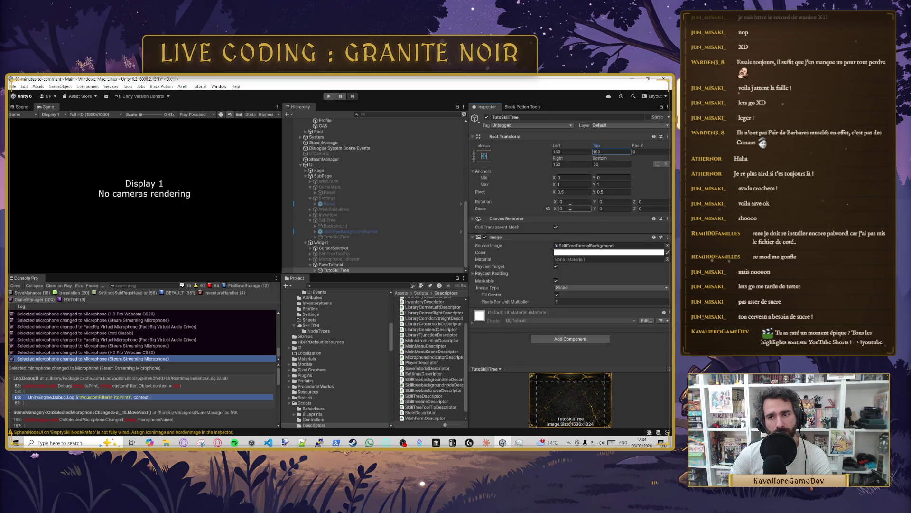
{"action": "key", "text": "Tab"}
{"action": "type", "text": "1"}
{"action": "key", "text": "Tab"}
{"action": "type", "text": "1"}
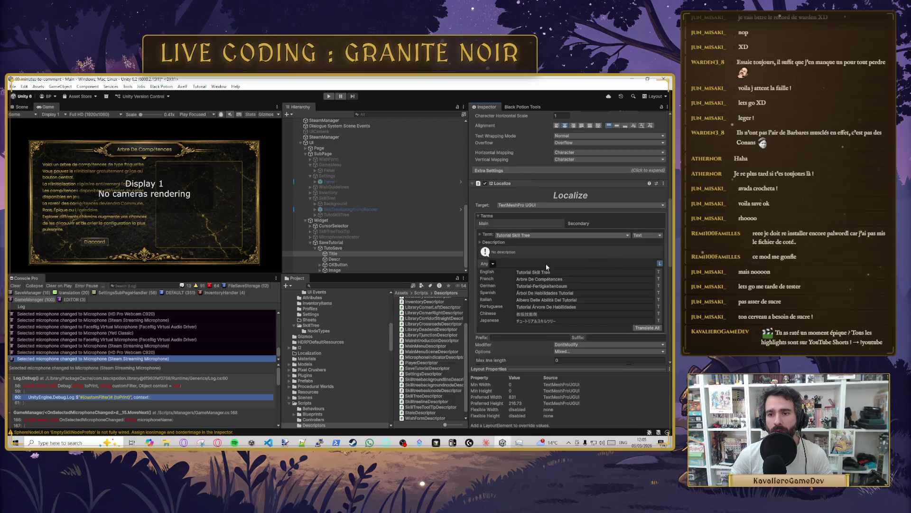
Step: Replace the title text 'Arbre De Compétences' with 'Save'
{"action": "scroll", "coordinate": [530, 211], "scroll_direction": "down", "scroll_amount": 3}
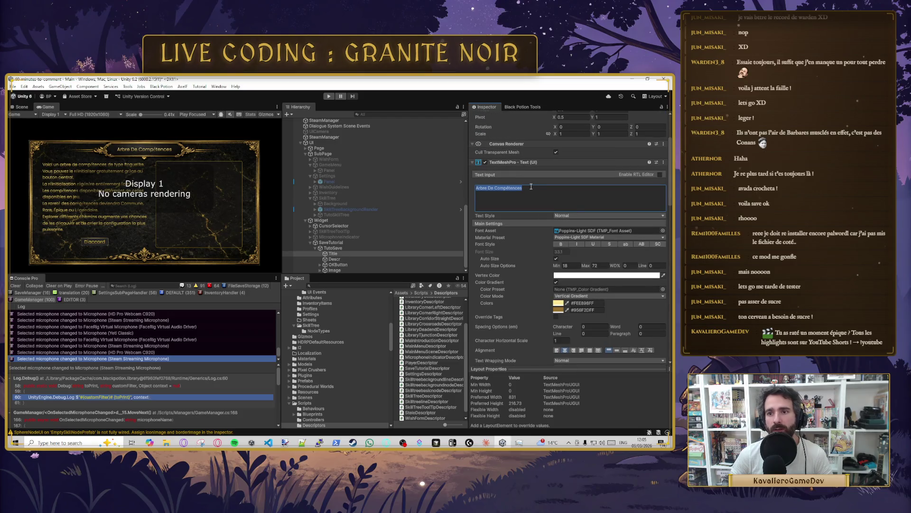
{"action": "left_click_drag", "start_coordinate": [531, 186], "coordinate": [472, 190]}
{"action": "type", "text": "Sauvegarde"}
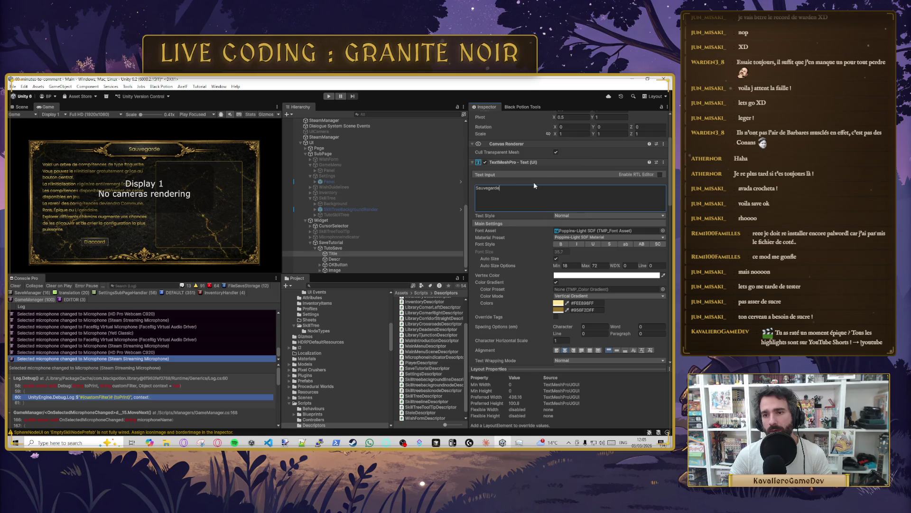
{"action": "key", "text": "ctrl+a"}
{"action": "type", "text": "Save"}
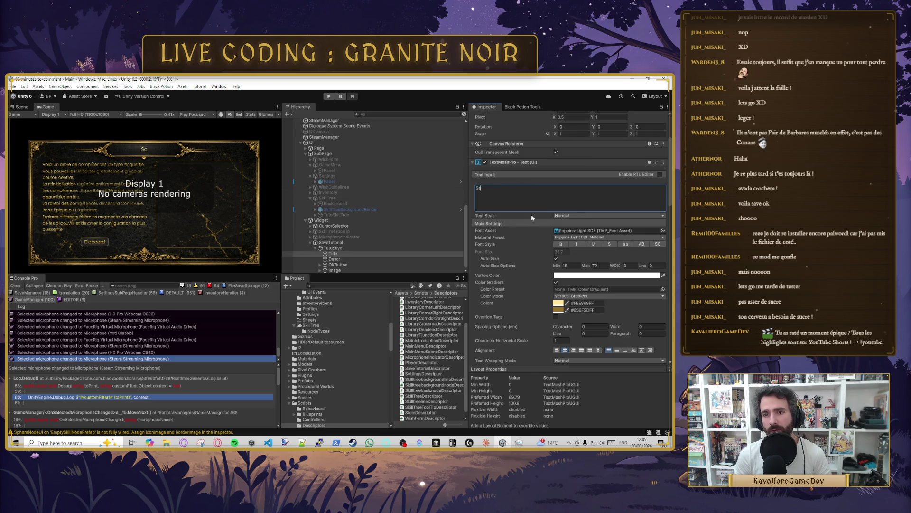
Step: Assign the UI/Menu/Save localization term to the Title
{"action": "scroll", "coordinate": [517, 192], "scroll_direction": "down", "scroll_amount": 5}
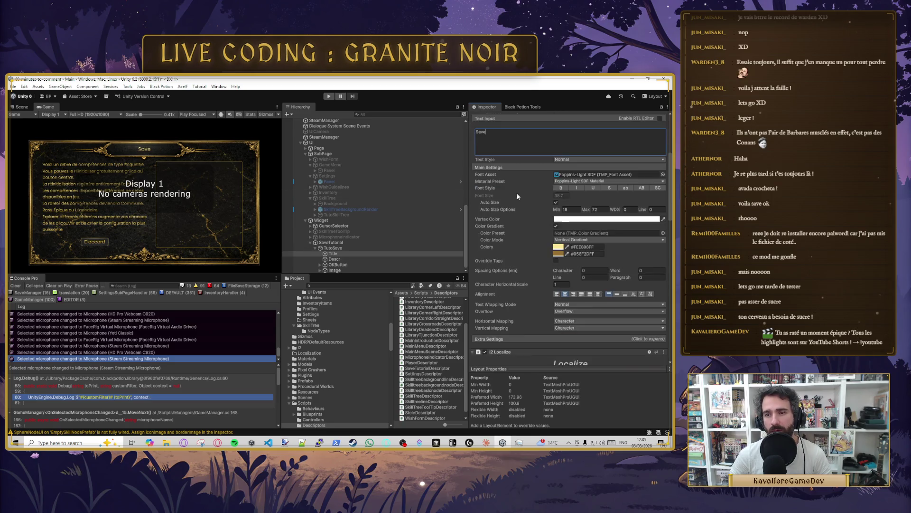
{"action": "scroll", "coordinate": [549, 296], "scroll_direction": "down", "scroll_amount": 2}
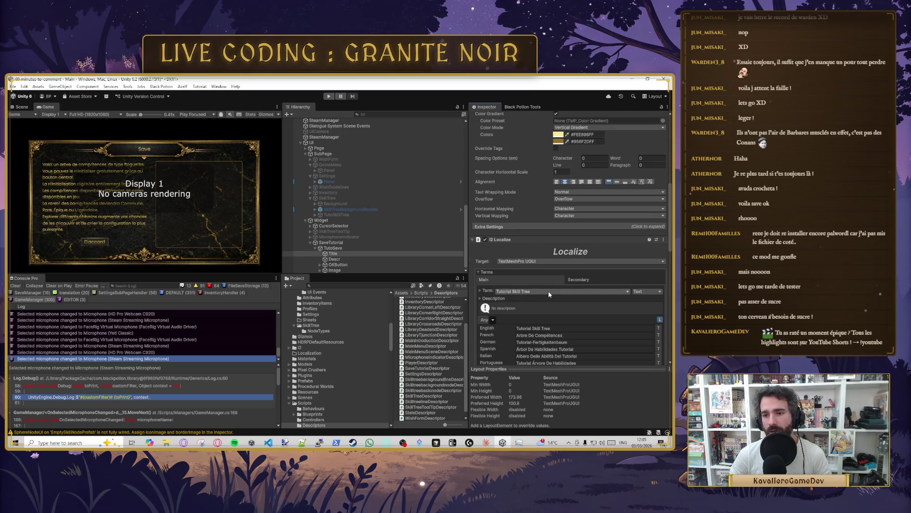
{"action": "left_click", "coordinate": [513, 292]}
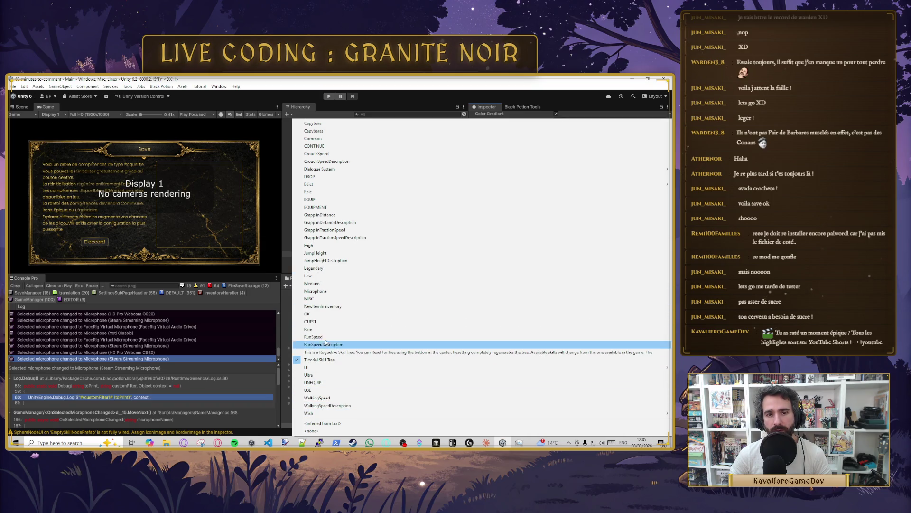
{"action": "left_click", "coordinate": [288, 335]}
{"action": "left_click", "coordinate": [485, 293]}
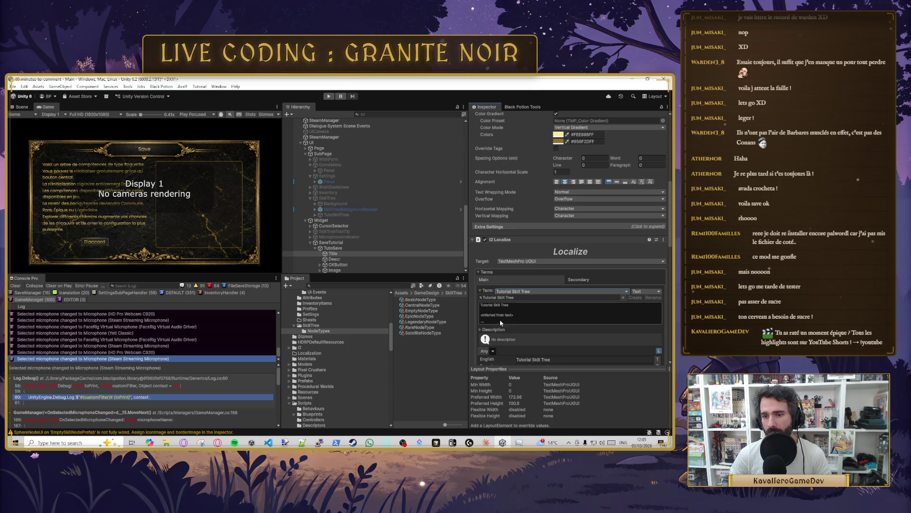
{"action": "left_click", "coordinate": [488, 297]}
{"action": "type", "text": "save"}
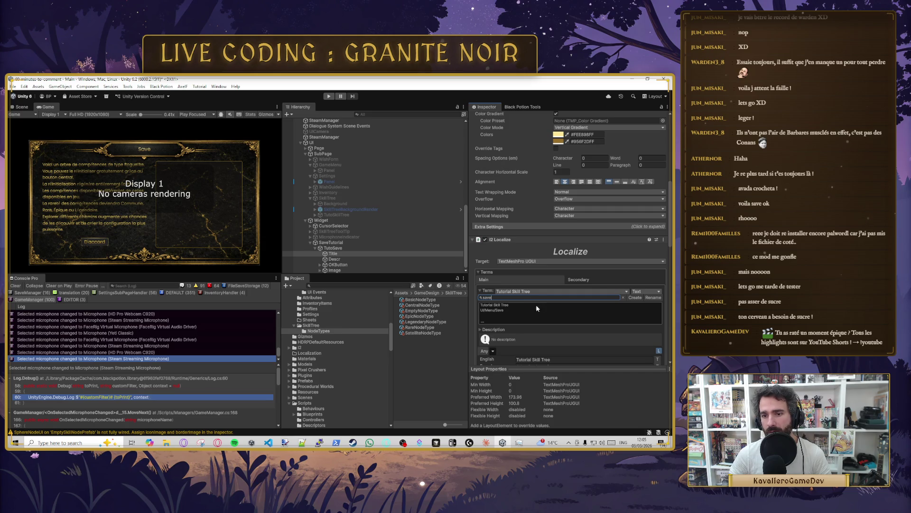
{"action": "left_click", "coordinate": [500, 310]}
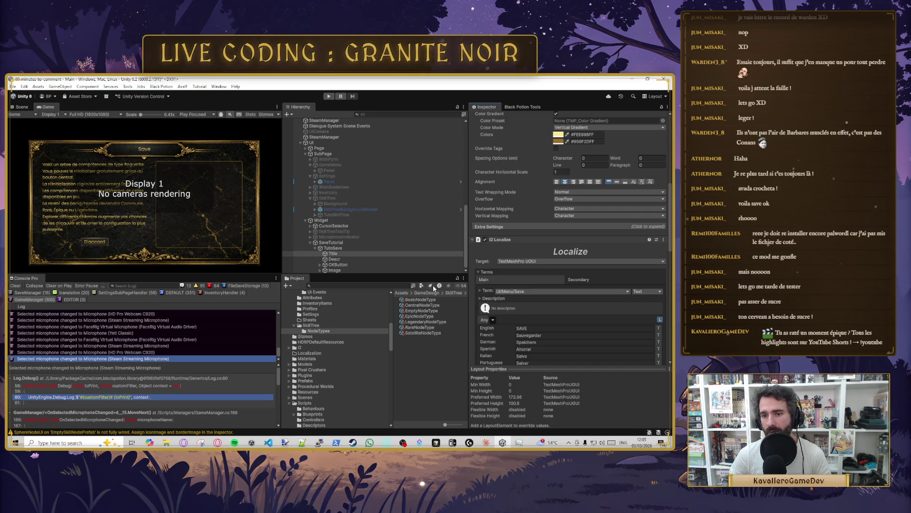
Step: Enter 'Save' as the English translation of the UI/Menu/Save term
{"action": "scroll", "coordinate": [528, 307], "scroll_direction": "down", "scroll_amount": 3}
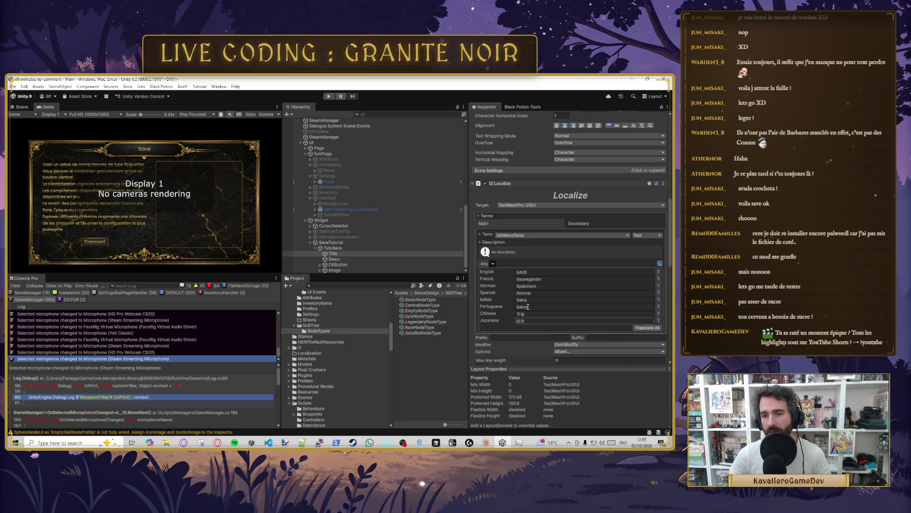
{"action": "scroll", "coordinate": [600, 260], "scroll_direction": "up", "scroll_amount": 4}
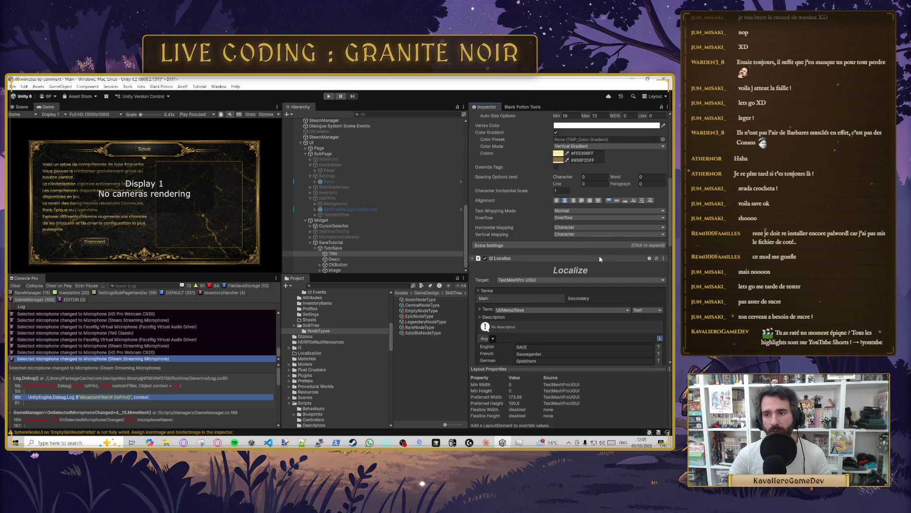
{"action": "scroll", "coordinate": [600, 259], "scroll_direction": "down", "scroll_amount": 2}
{"action": "left_click", "coordinate": [556, 309]}
{"action": "type", "text": "Save"}
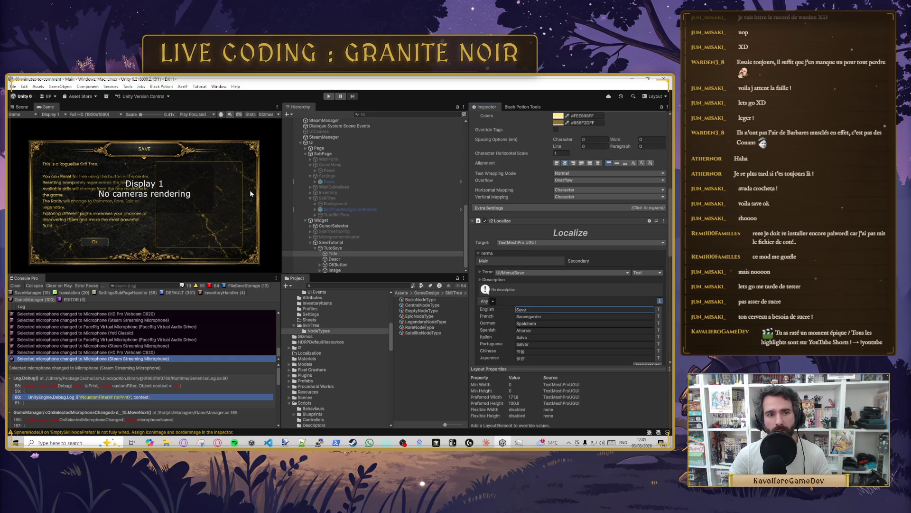
{"action": "scroll", "coordinate": [540, 324], "scroll_direction": "up", "scroll_amount": 2}
{"action": "double_click", "coordinate": [542, 347]}
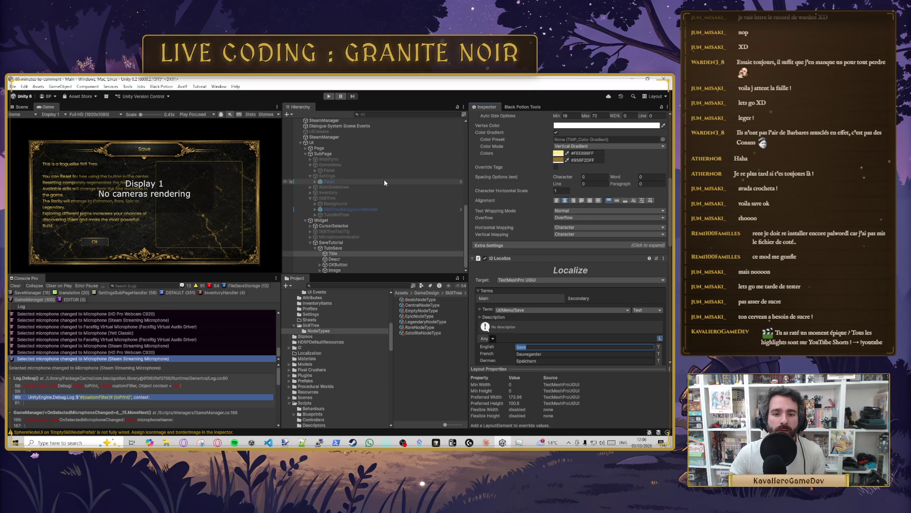
{"action": "left_click", "coordinate": [357, 259]}
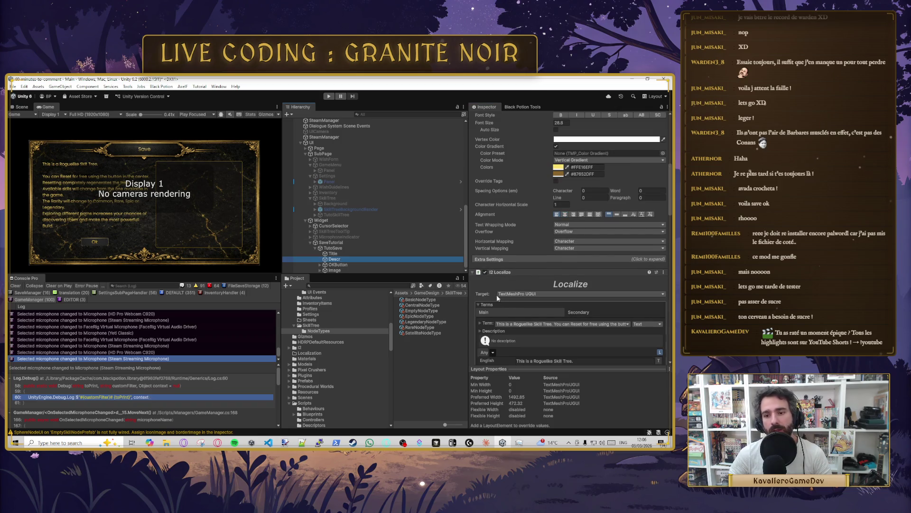
Step: Replace the English description with 'Pour sauvegarder, sauter et crier AVADA CROCHETA'
{"action": "scroll", "coordinate": [575, 283], "scroll_direction": "down", "scroll_amount": 2}
{"action": "scroll", "coordinate": [524, 297], "scroll_direction": "up", "scroll_amount": 6}
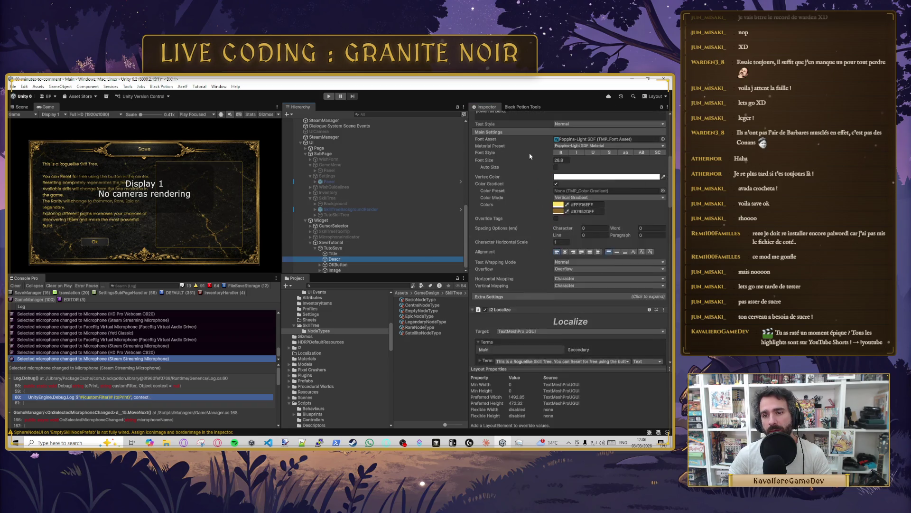
{"action": "scroll", "coordinate": [525, 189], "scroll_direction": "down", "scroll_amount": 5}
{"action": "scroll", "coordinate": [527, 186], "scroll_direction": "up", "scroll_amount": 4}
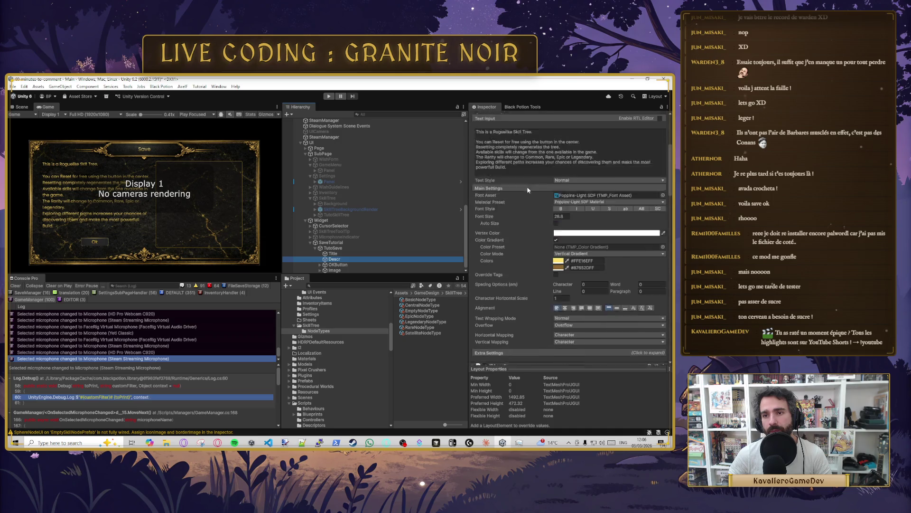
{"action": "left_click_drag", "start_coordinate": [477, 152], "coordinate": [525, 187]}
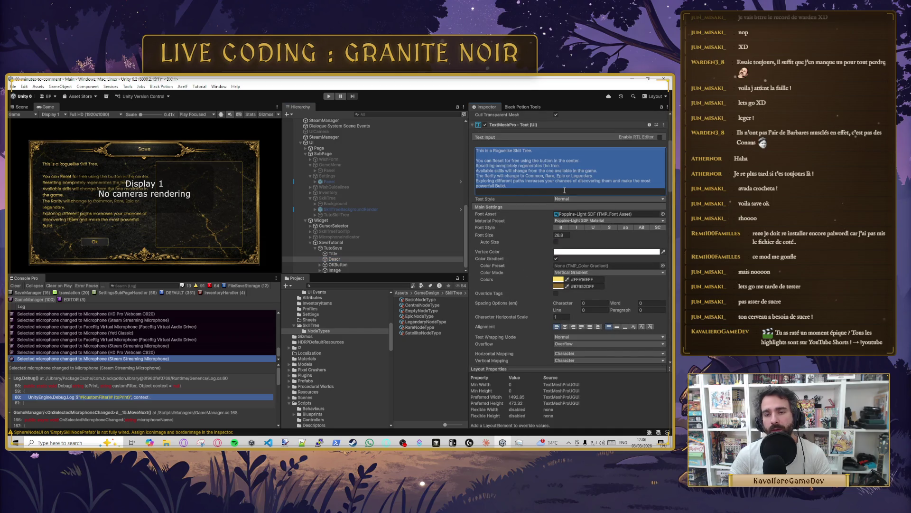
{"action": "type", "text": "Pour s"}
{"action": "type", "text": "av"}
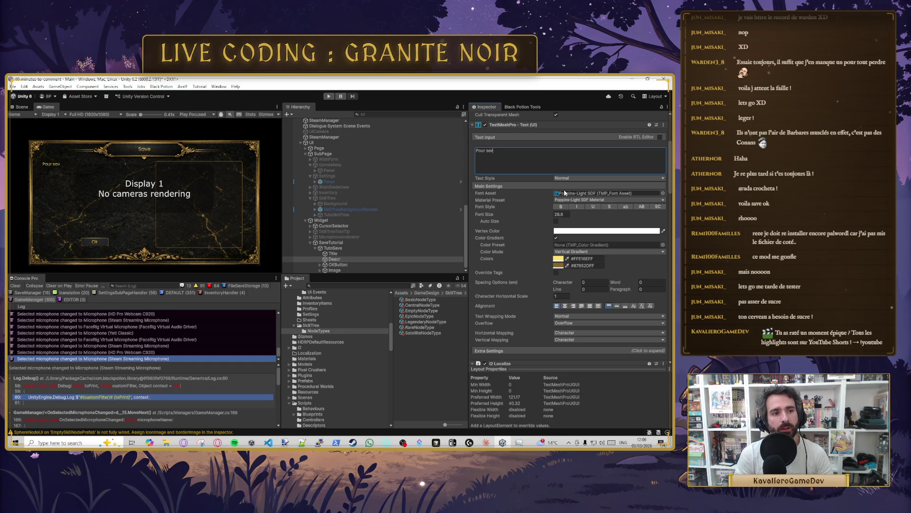
{"action": "key", "text": "BackSpace"}
{"action": "type", "text": "uvegarder"}
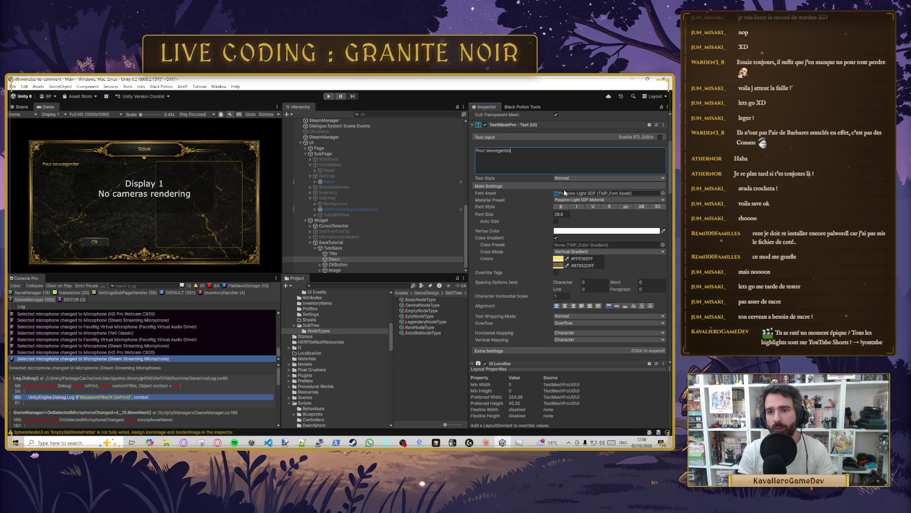
{"action": "type", "text": " il faut"}
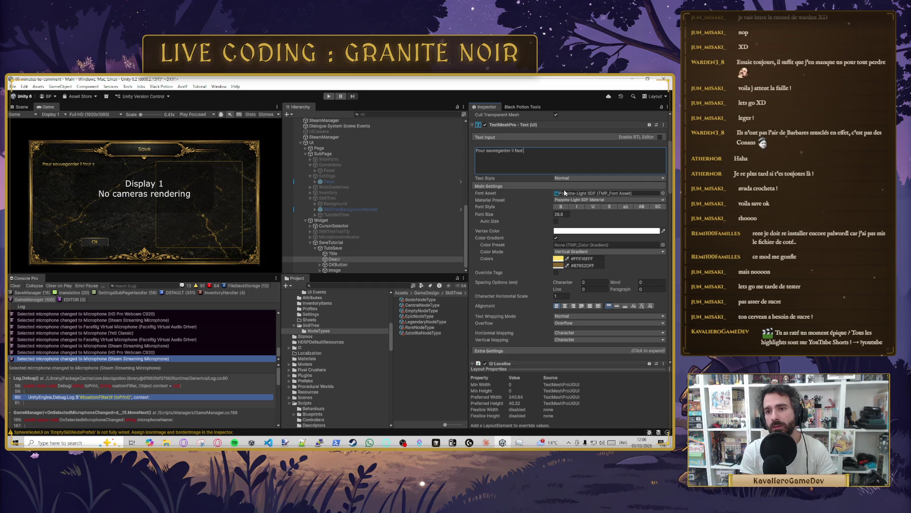
{"action": "type", "text": " sautt crier"}
{"action": "type", "text": " Av"}
{"action": "type", "text": "ADA CROCHETA"}
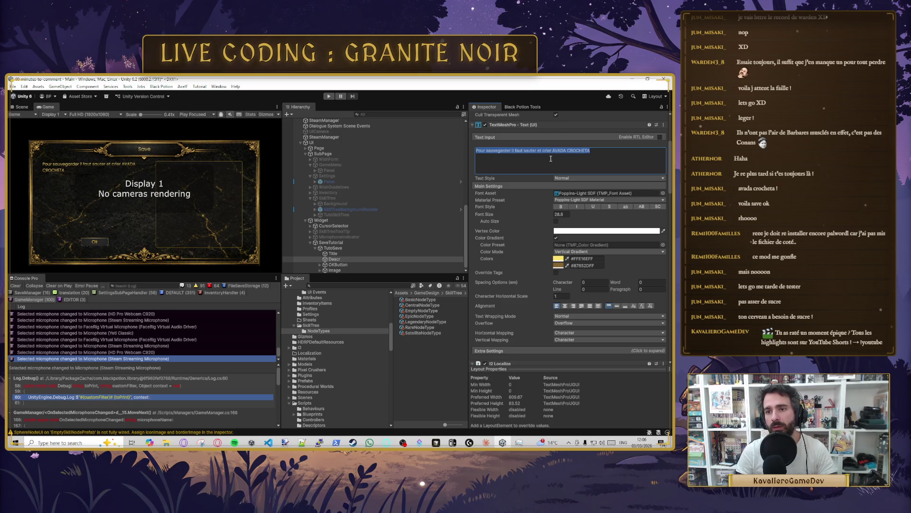
Step: Add the line about the game checking the shout on landing, and open with 'il existe deux methodes'
{"action": "type", "text": "Le j"}
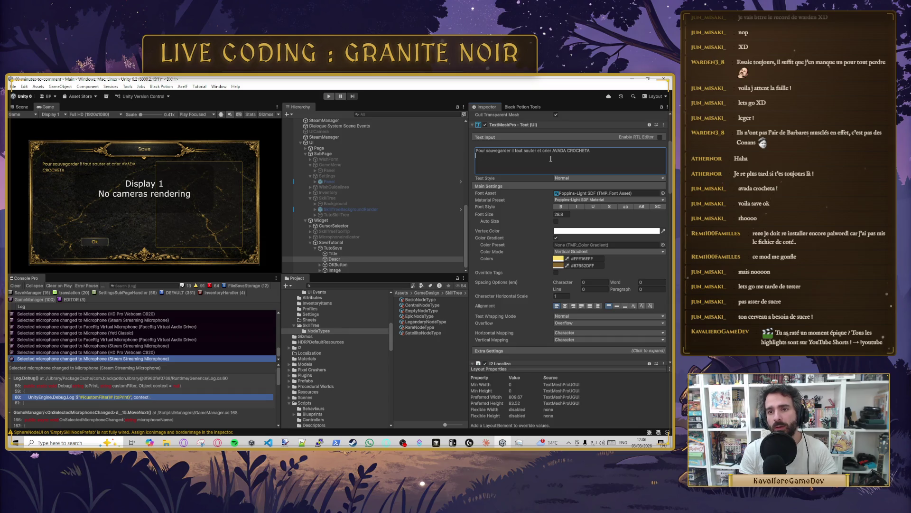
{"action": "type", "text": " jeu detectera"}
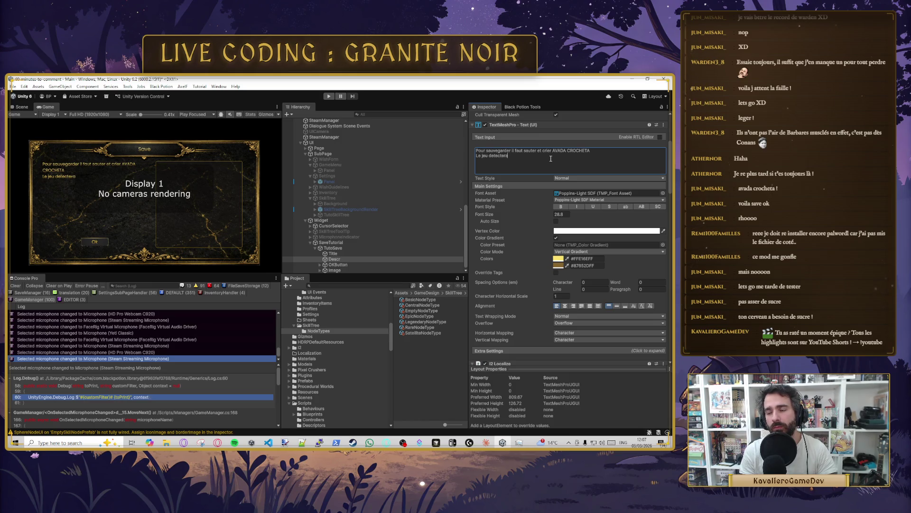
{"action": "type", "text": "une fois une so"}
{"action": "key", "text": "BackSpace"}
{"action": "key", "text": "BackSpace"}
{"action": "key", "text": "BackSpace"}
{"action": "type", "text": "u sol"}
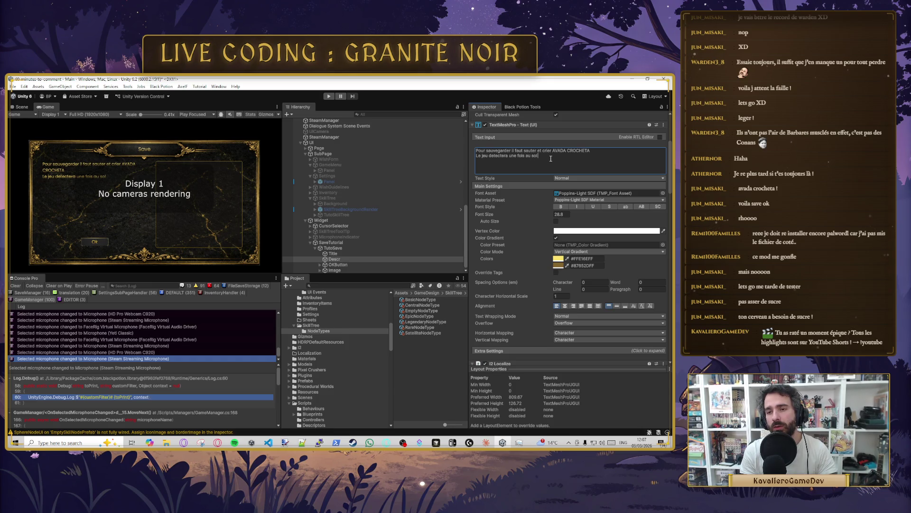
{"action": "type", "text": " ce que vous avez dit"}
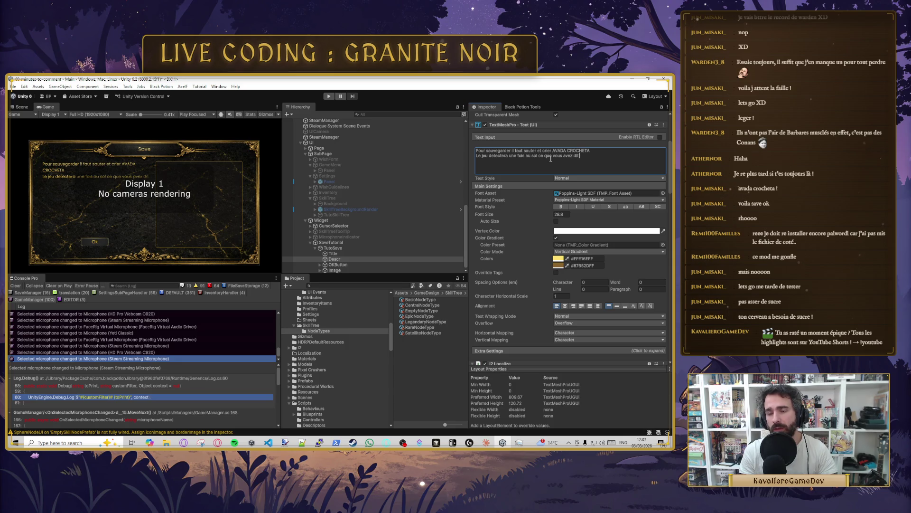
{"action": "type", "text": " pour s'assure"}
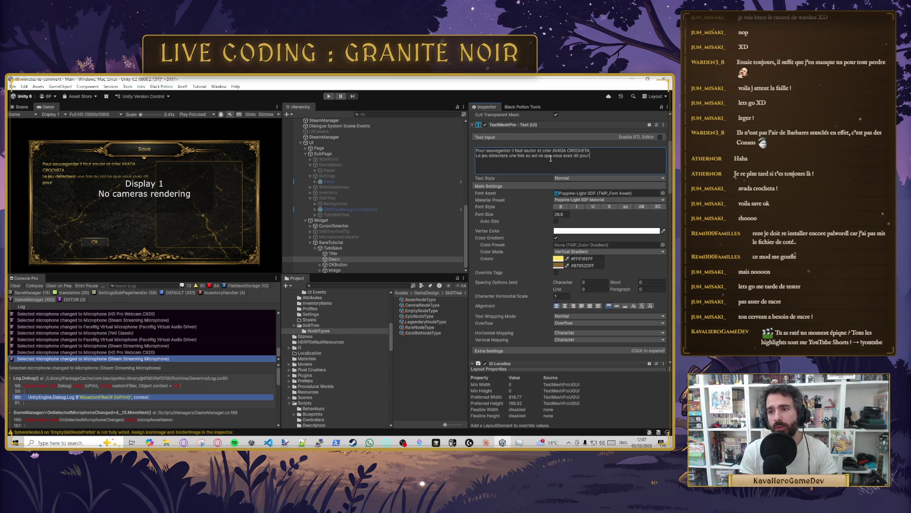
{"action": "type", "text": "r de "}
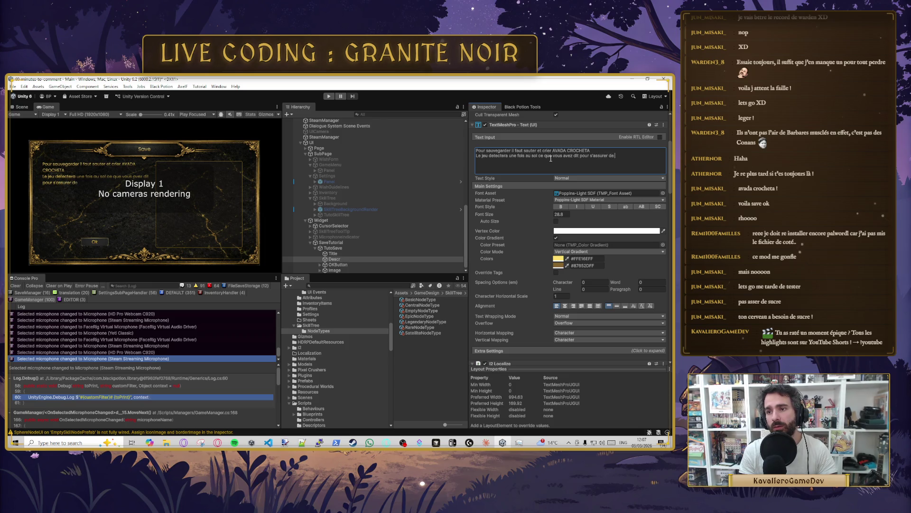
{"action": "type", "text": "sauvegarder"}
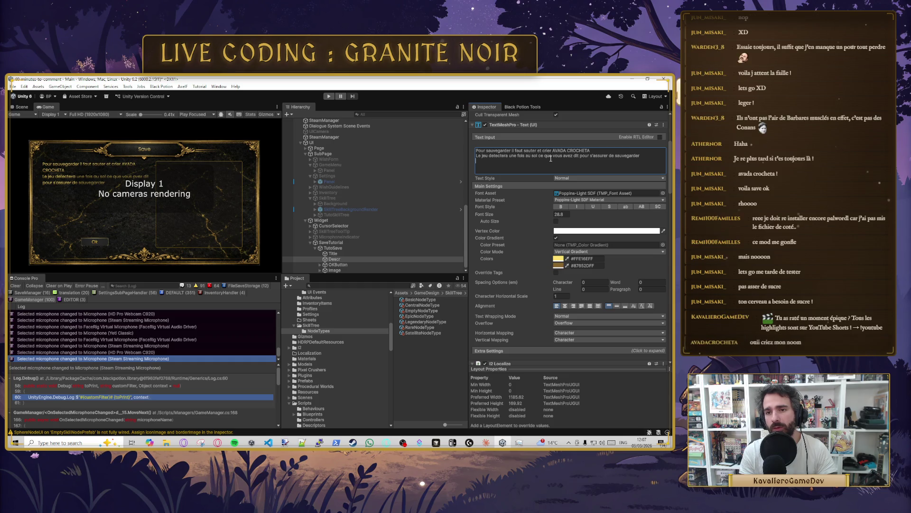
{"action": "key", "text": "Up"}
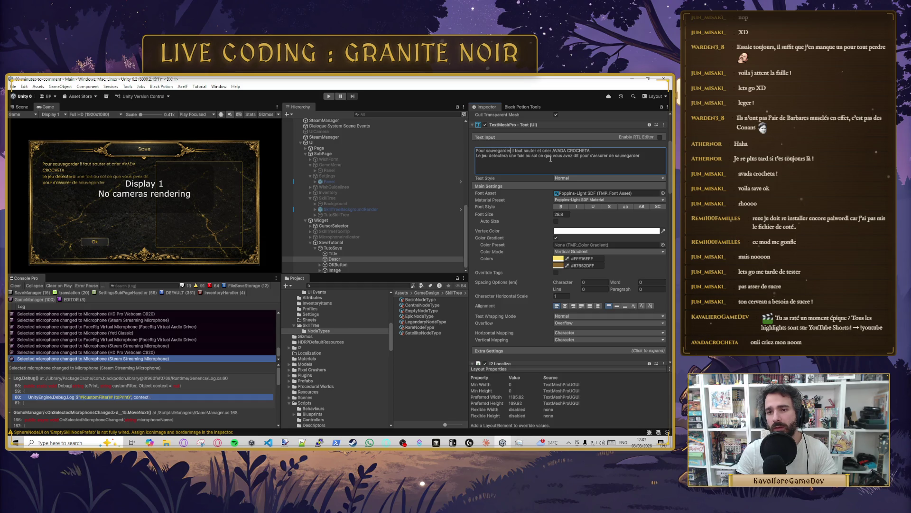
{"action": "type", "text": "il existe deux methode"}
Step: Add a 'Si micro détecté' method, advising the audio settings to select the right mic
{"action": "key", "text": "Return"}
{"action": "key", "text": "Return"}
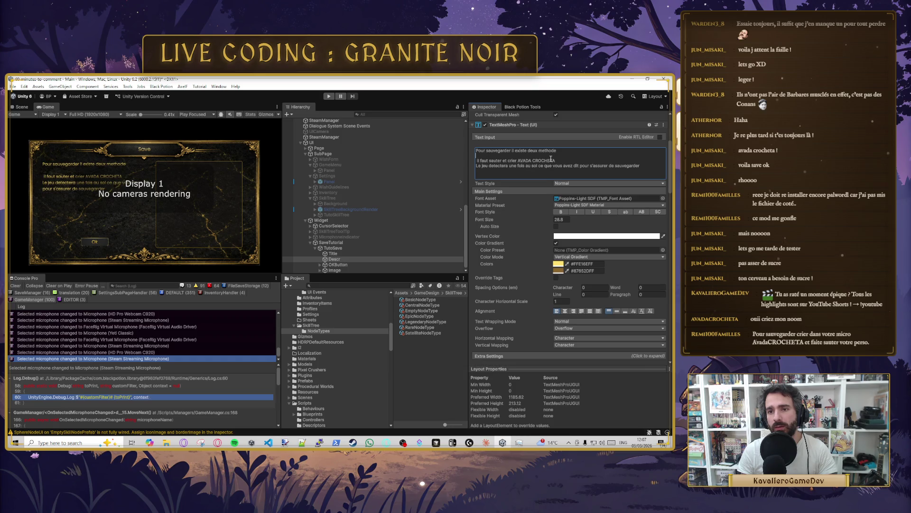
{"action": "key", "text": "Return"}
{"action": "type", "text": "S"}
{"action": "type", "text": "a"}
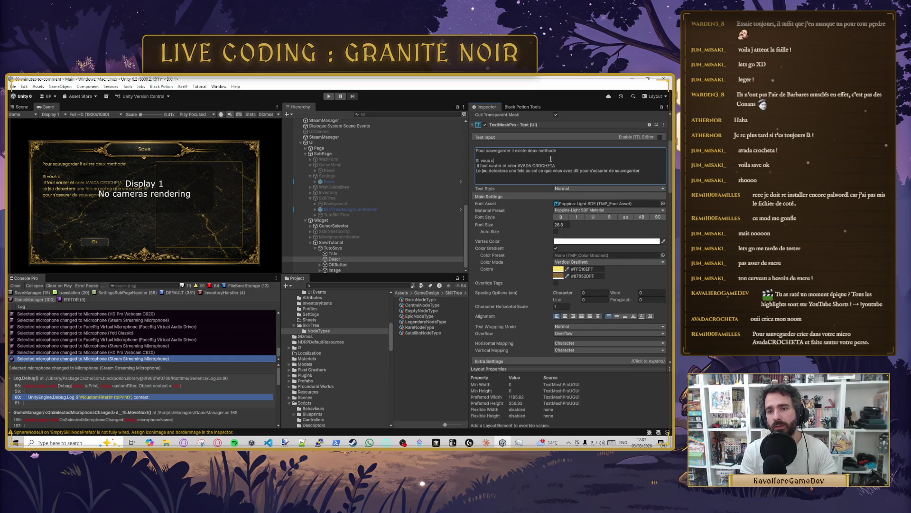
{"action": "key", "text": "BackSpace"}
{"action": "key", "text": "BackSpace"}
{"action": "key", "text": "BackSpace"}
{"action": "type", "text": "micro est"}
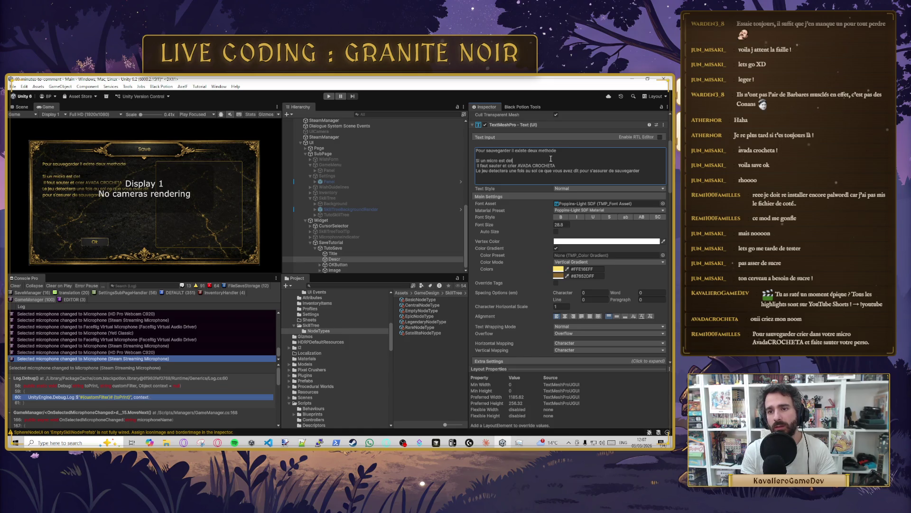
{"action": "key", "text": "BackSpace"}
{"action": "key", "text": "alt+shift"}
{"action": "type", "text": "é (v"}
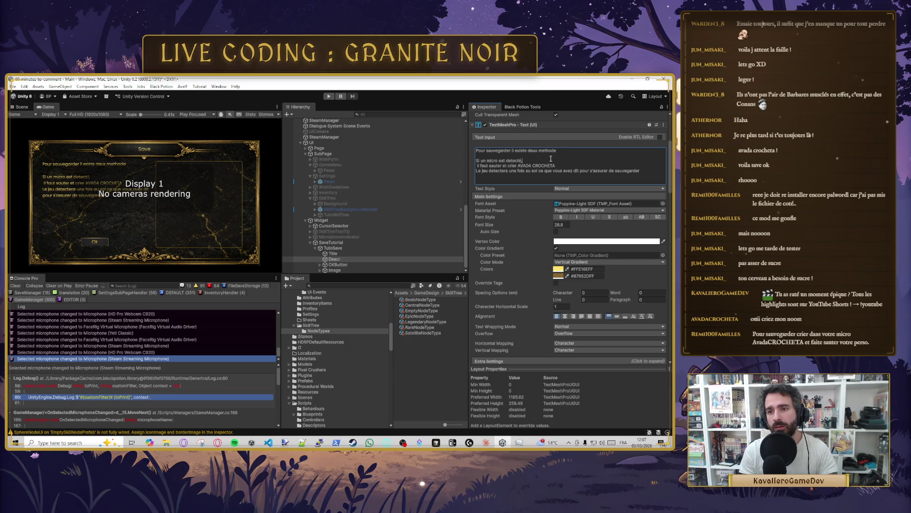
{"action": "type", "text": "ous pouvez"}
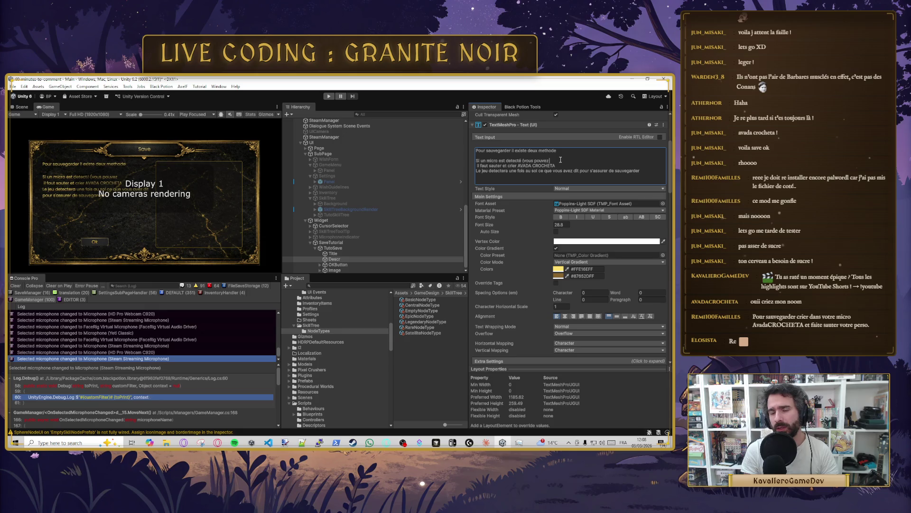
{"action": "type", "text": "r les parametres pour"}
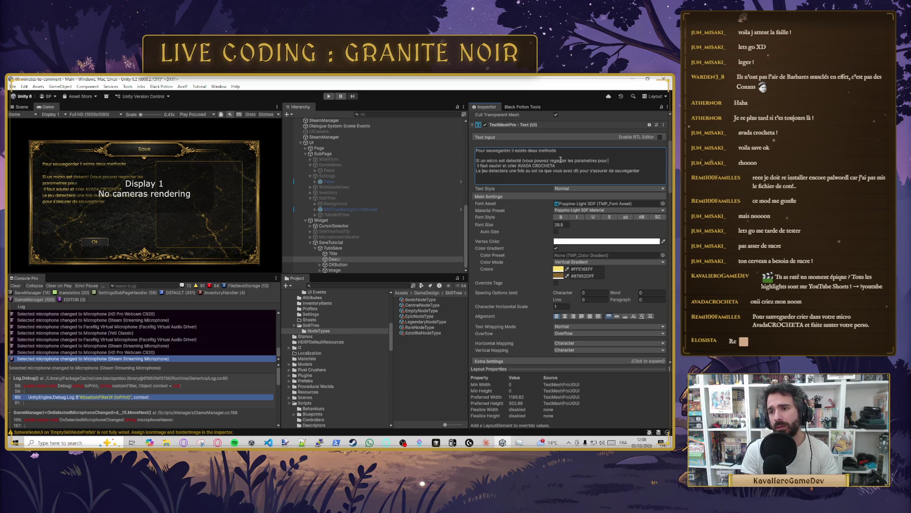
{"action": "key", "text": "BackSpace"}
{"action": "key", "text": "BackSpace"}
{"action": "type", "text": "audio pour selec"}
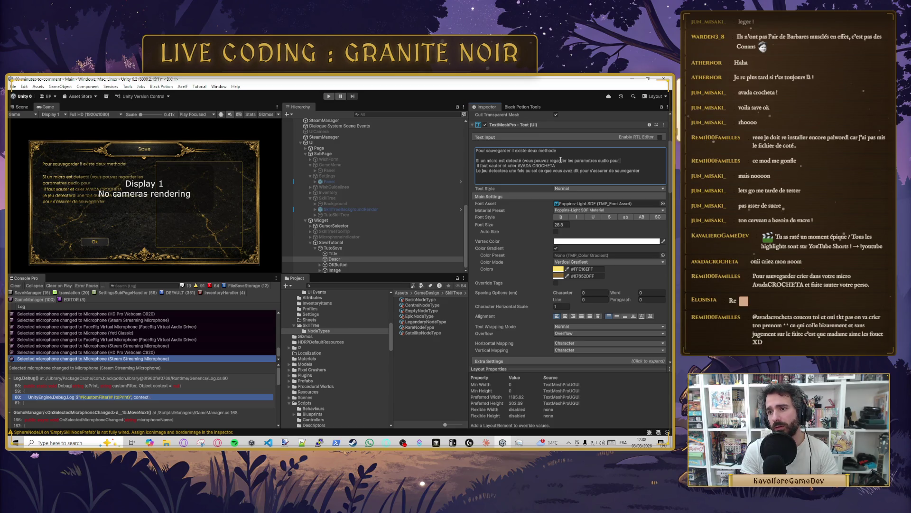
{"action": "type", "text": "tionner le bon"}
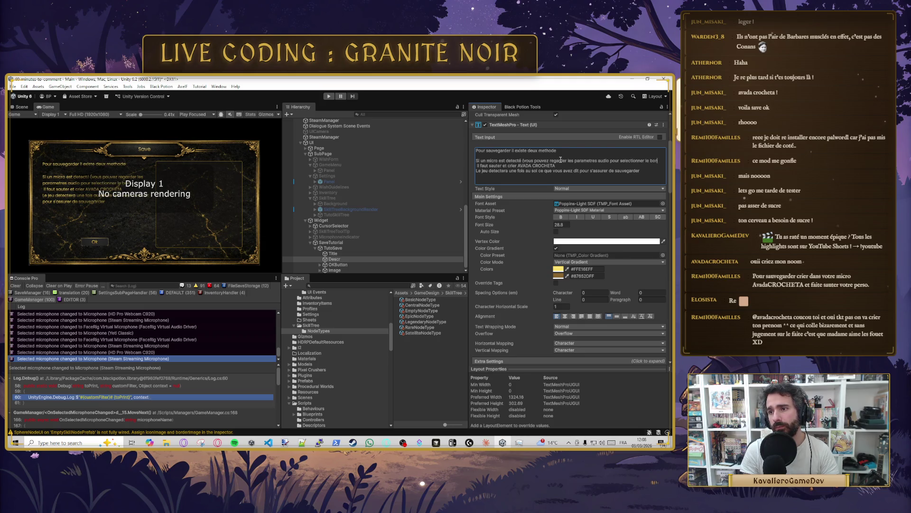
{"action": "type", "text": " micro"}
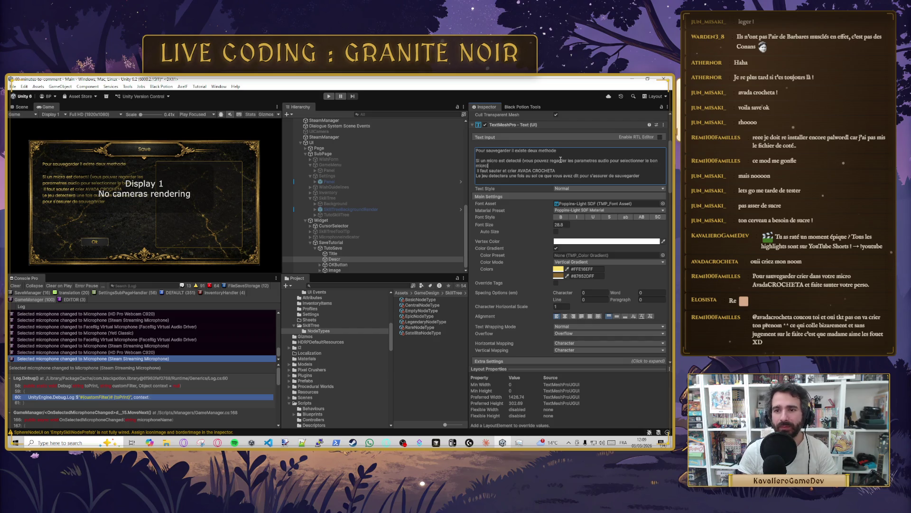
Step: Merge the shout line into the microphone bullet, deleting 'une fois au sol' and the unfinished word
{"action": "type", "text": "- "}
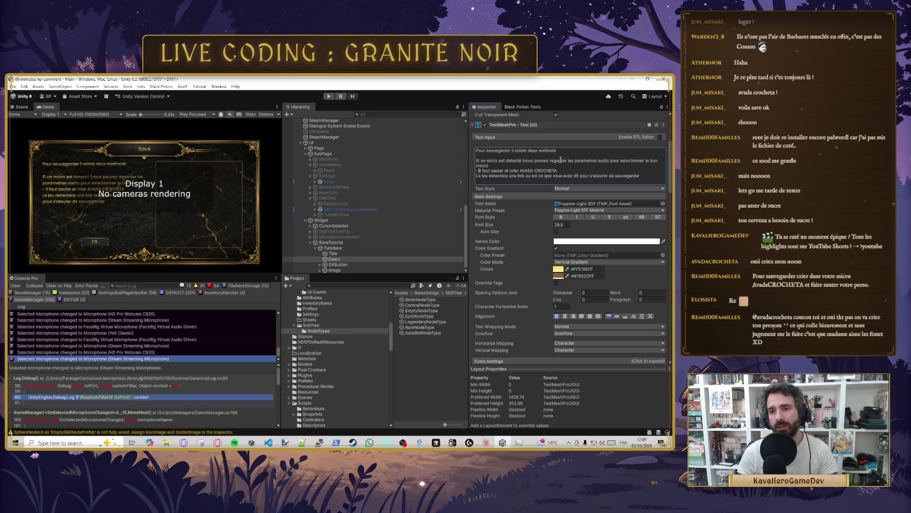
{"action": "type", "text": "dan"}
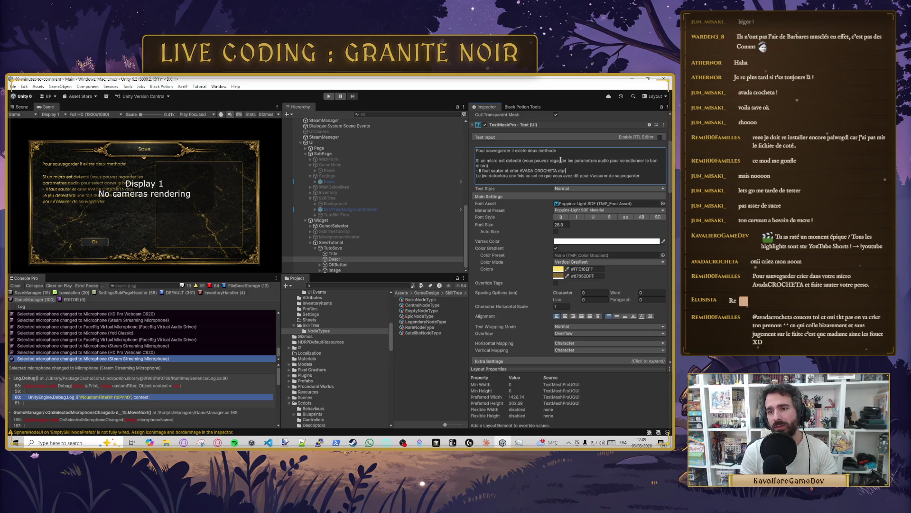
{"action": "type", "text": "s votre micro"}
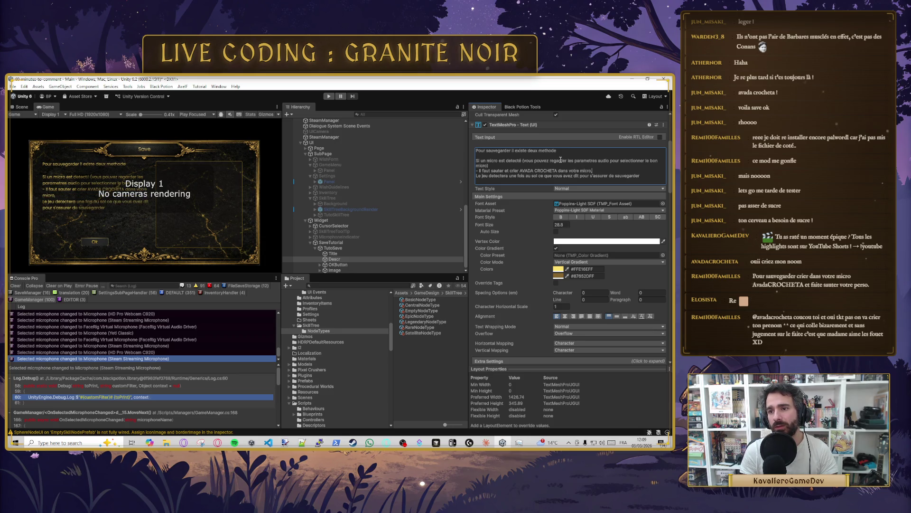
{"action": "type", "text": ", lorsque v"}
{"action": "type", "text": "ous touche"}
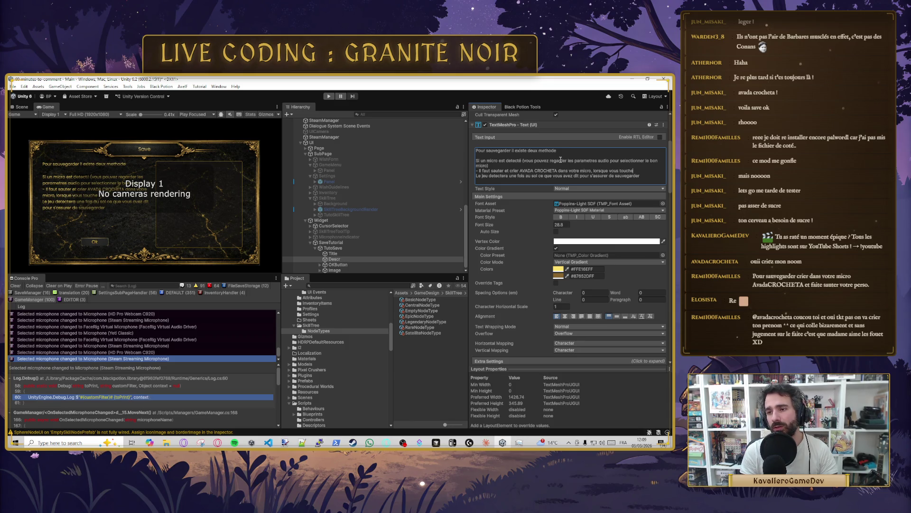
{"action": "type", "text": "z le sol"}
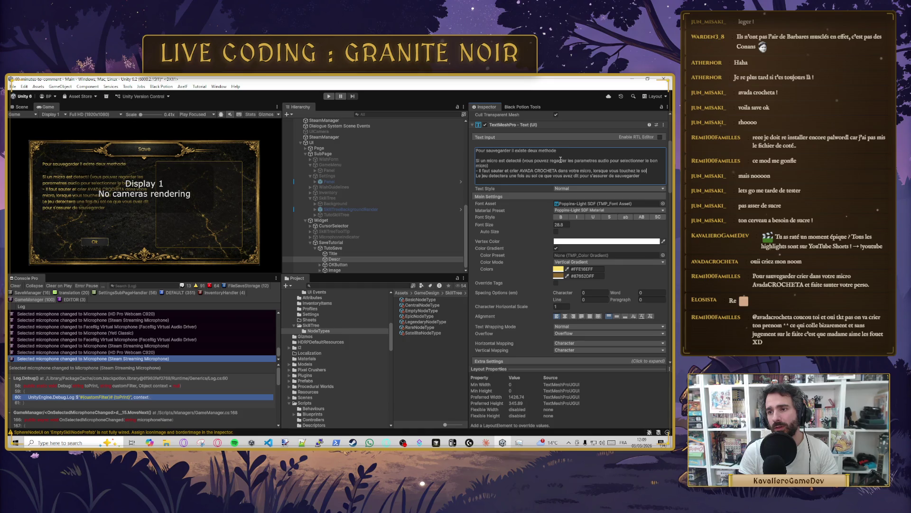
{"action": "key", "text": "BackSpace"}
{"action": "key", "text": "Delete"}
{"action": "type", "text": "l,"}
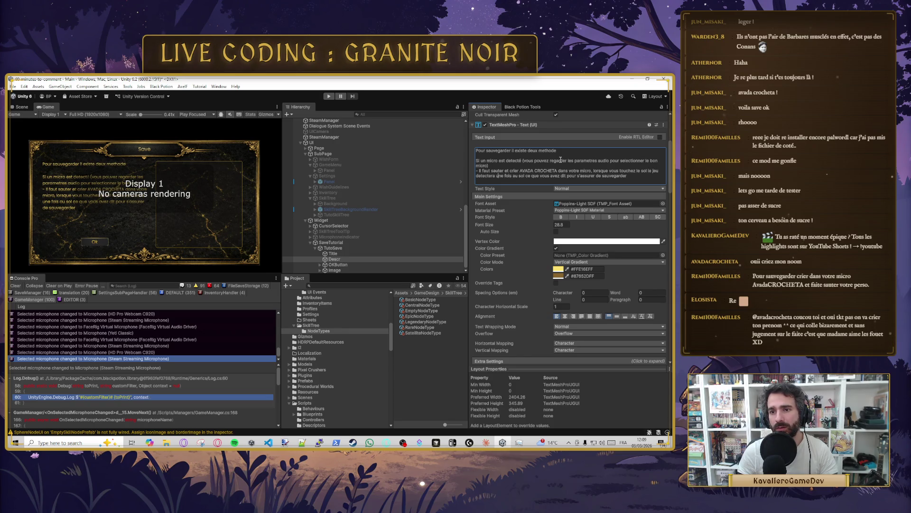
{"action": "key", "text": "ctrl+shift+Right"}
{"action": "key", "text": "ctrl+shift+Right"}
{"action": "key", "text": "ctrl+shift+Right"}
{"action": "key", "text": "ctrl+shift+Left"}
{"action": "key", "text": "ctrl+shift+Left"}
{"action": "key", "text": "ctrl+shift+Left"}
{"action": "key", "text": "BackSpace"}
{"action": "type", "text": "- Vou"}
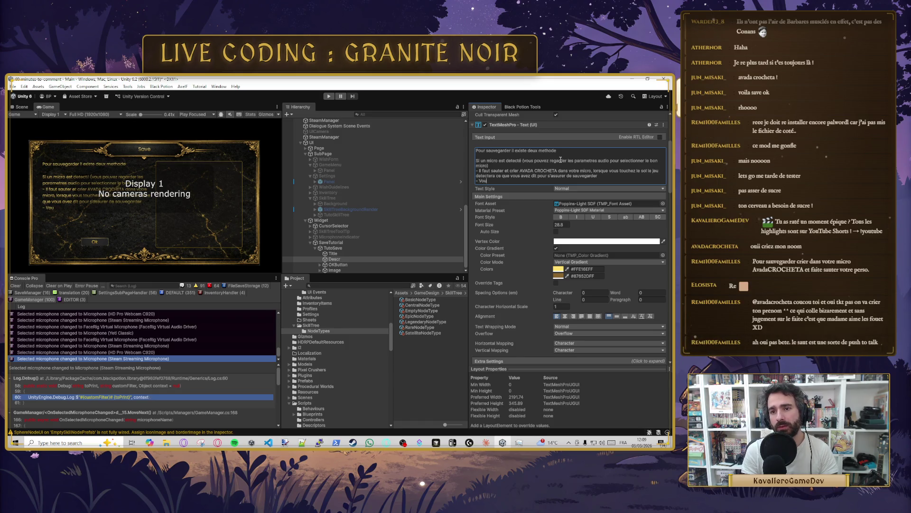
{"action": "key", "text": "BackSpace"}
{"action": "key", "text": "BackSpace"}
{"action": "key", "text": "BackSpace"}
Step: Type the no-microphone bullet: press Enter and write avada crocheta without mistakes
{"action": "type", "text": "vous ne voulez pa"}
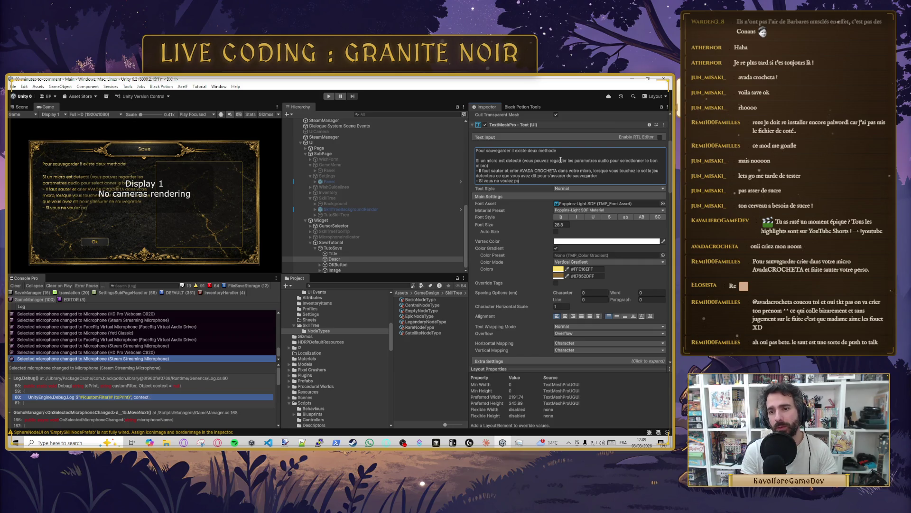
{"action": "type", "text": "s crier e"}
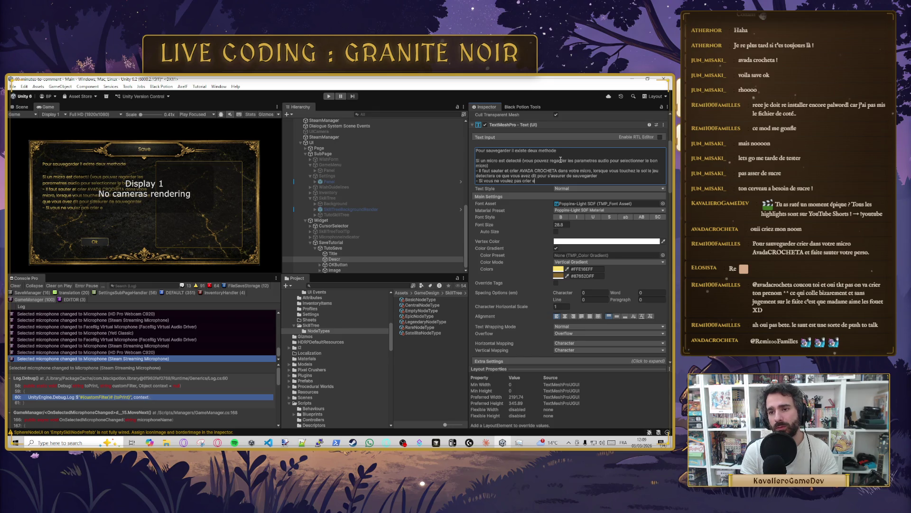
{"action": "type", "text": "u que vous n"}
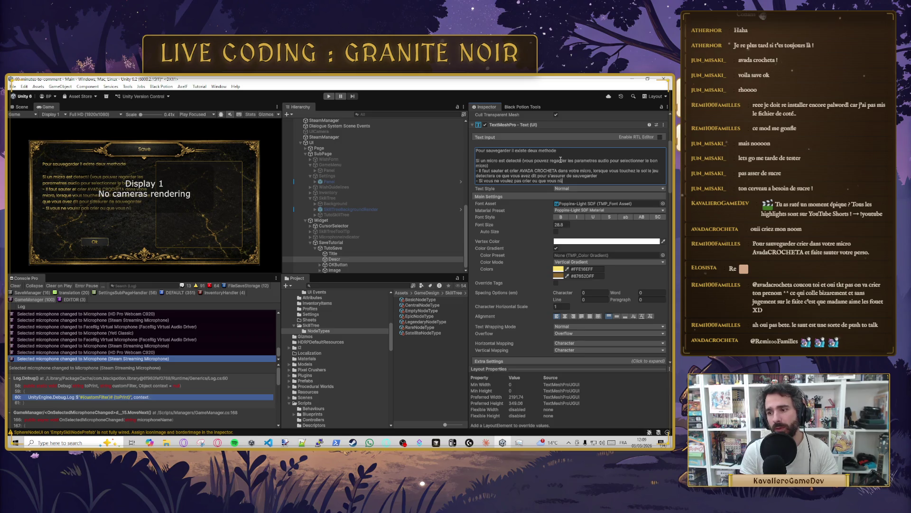
{"action": "type", "text": "'avez pas"}
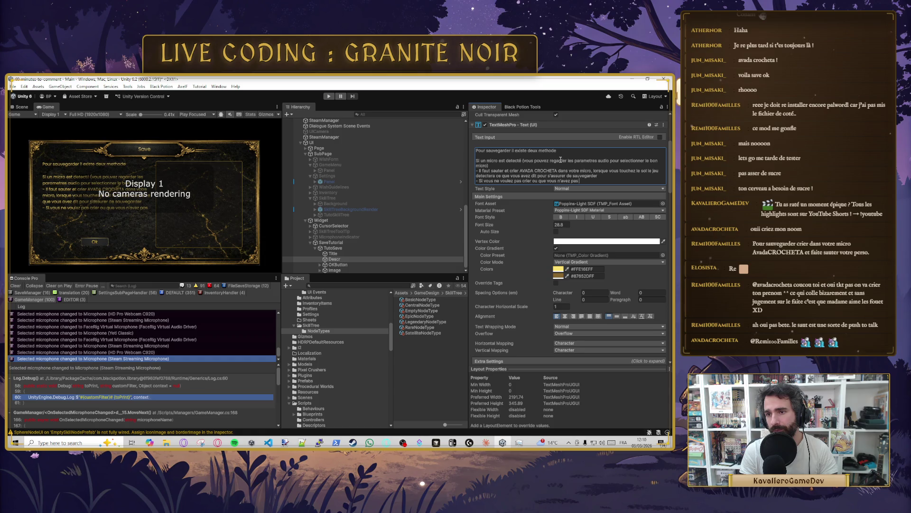
{"action": "type", "text": "micro,"}
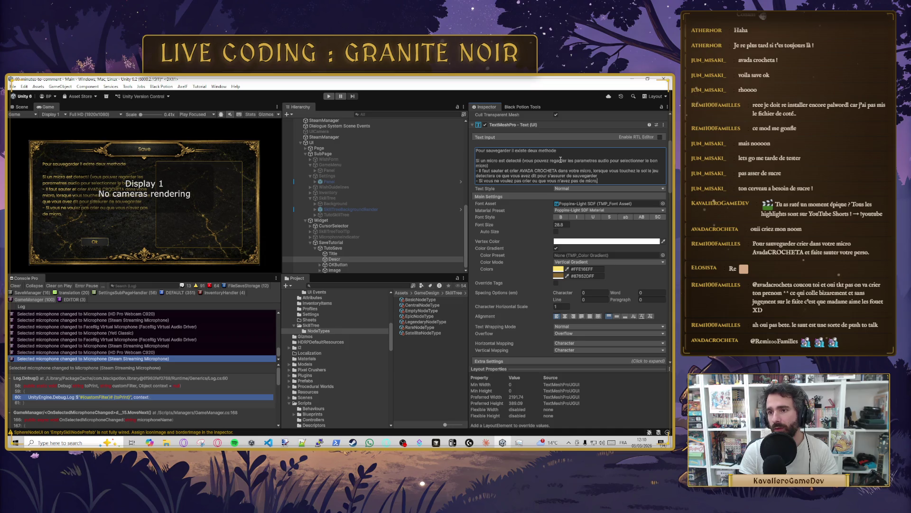
{"action": "type", "text": " vous devez"}
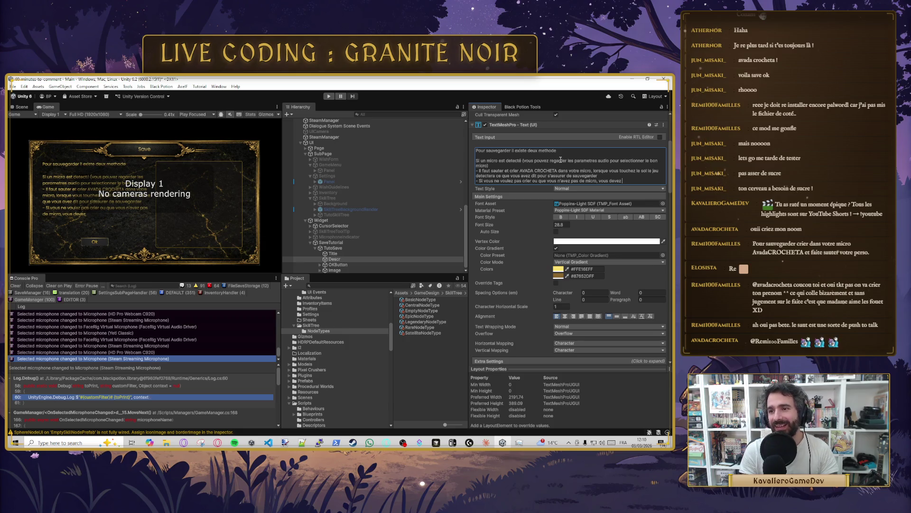
{"action": "type", "text": "app"}
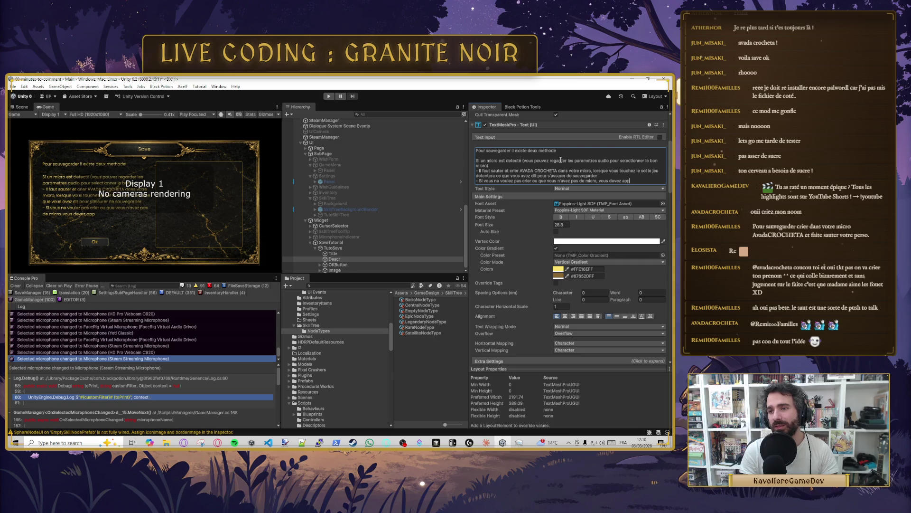
{"action": "type", "text": "uyer"}
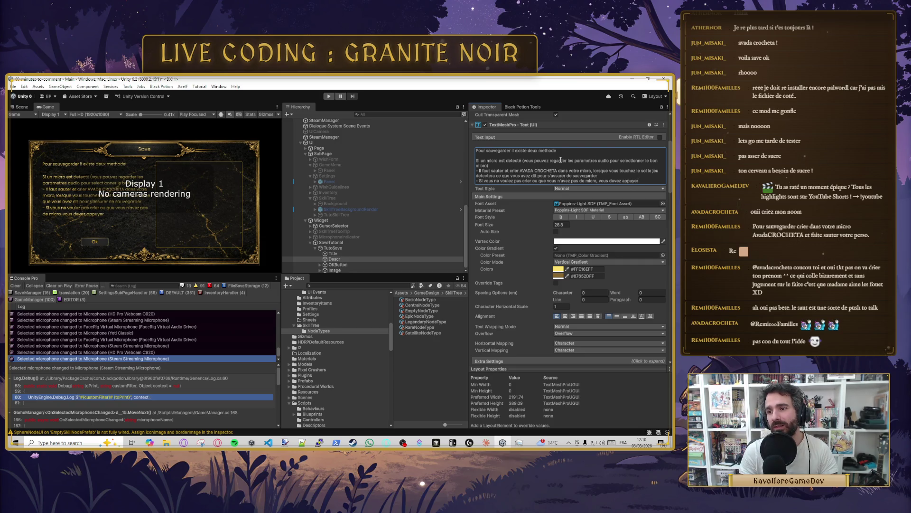
{"action": "type", "text": " sur Enter"}
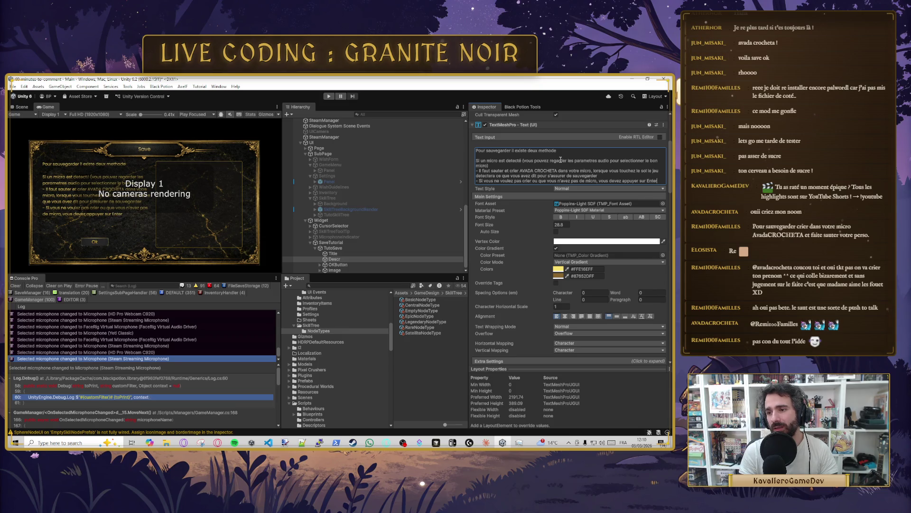
{"action": "type", "text": ", ecri"}
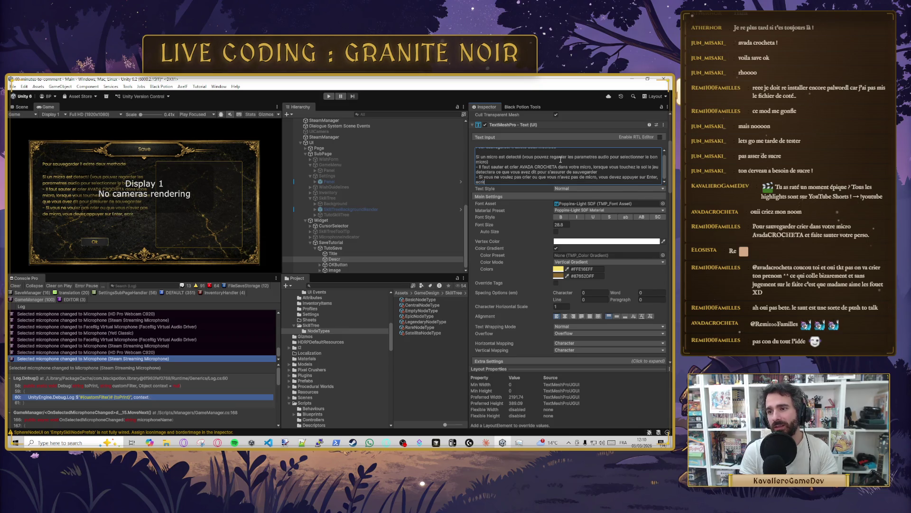
{"action": "type", "text": "re qava"}
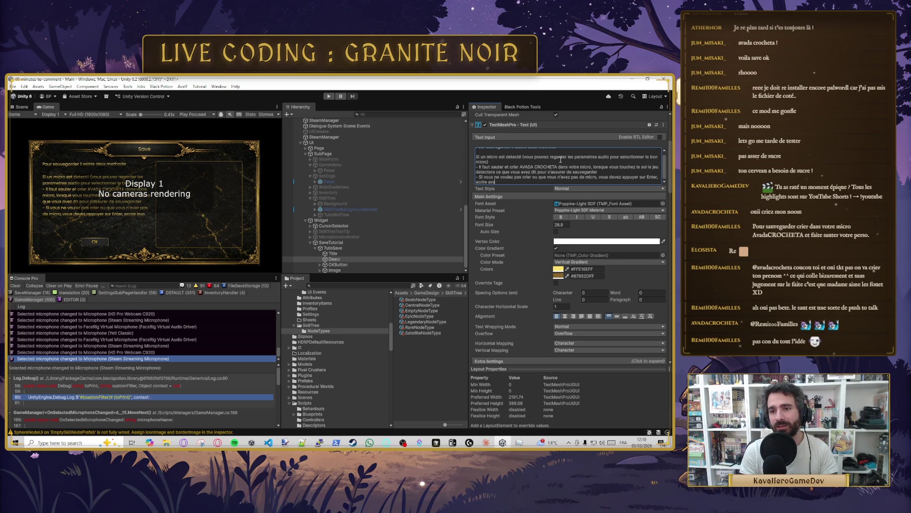
{"action": "type", "text": " crochete"}
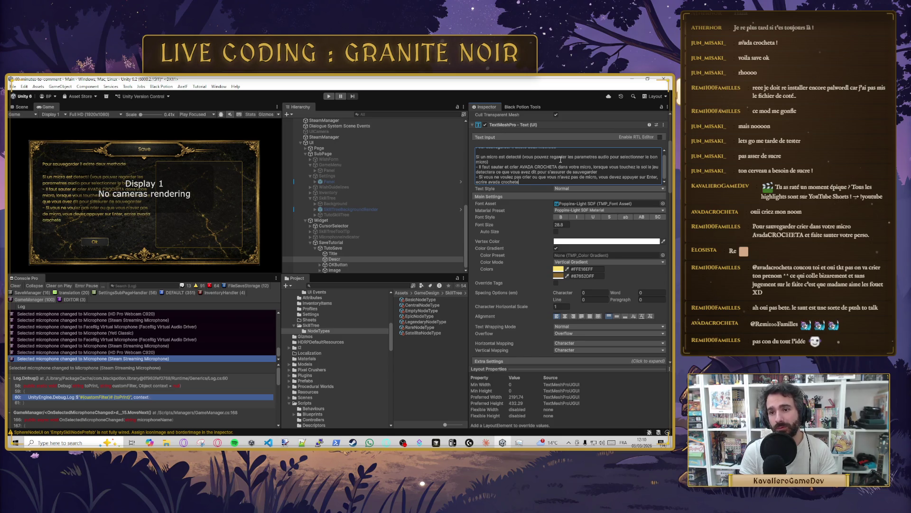
{"action": "key", "text": "BackSpace"}
{"action": "type", "text": "a sans fautes"}
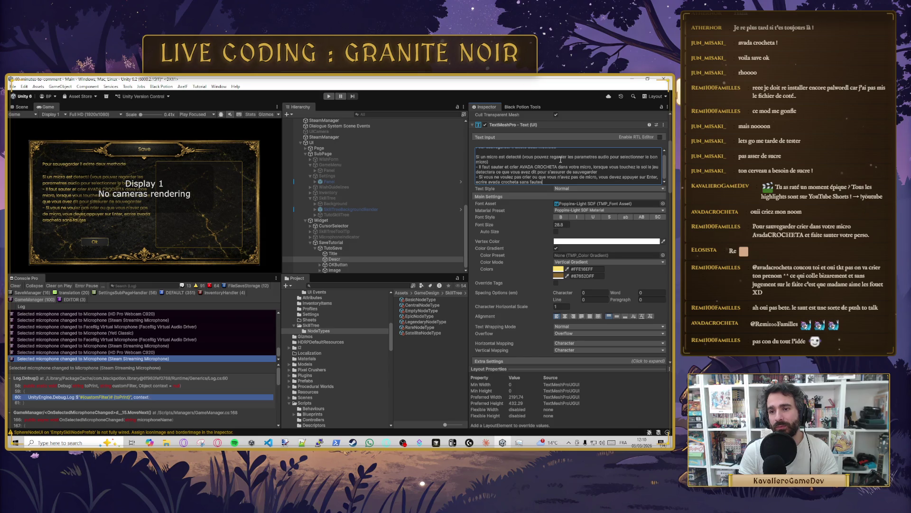
Step: Finish the bullet with 'valider en faisant Enter a nouveau puis sauter et appuyer sur Echap…'
{"action": "type", "text": " refair"}
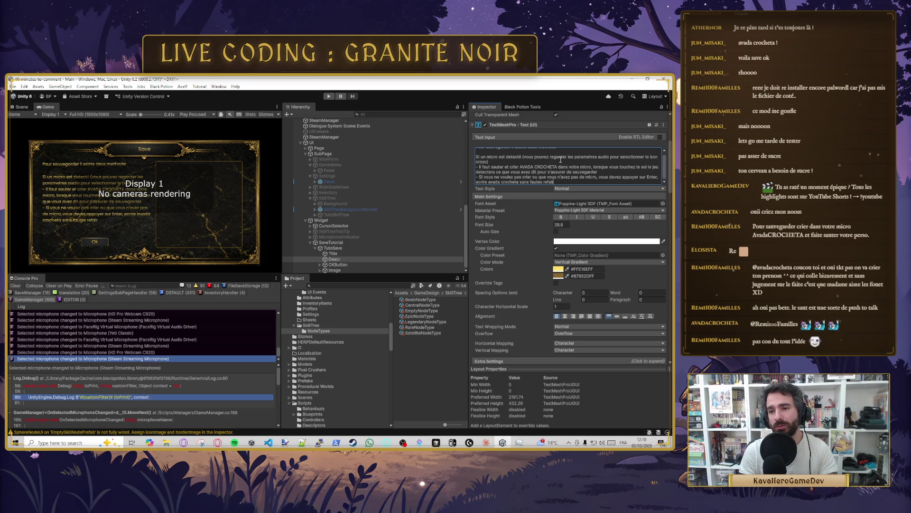
{"action": "key", "text": "BackSpace"}
{"action": "key", "text": "BackSpace"}
{"action": "key", "text": "BackSpace"}
{"action": "key", "text": "BackSpace"}
{"action": "type", "text": ", val"}
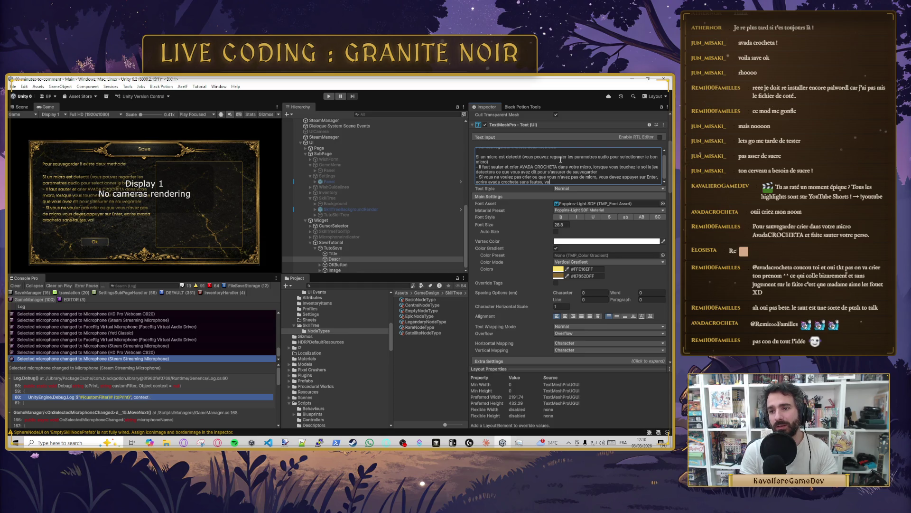
{"action": "type", "text": "ider en faisant Ent"}
{"action": "type", "text": "er a"}
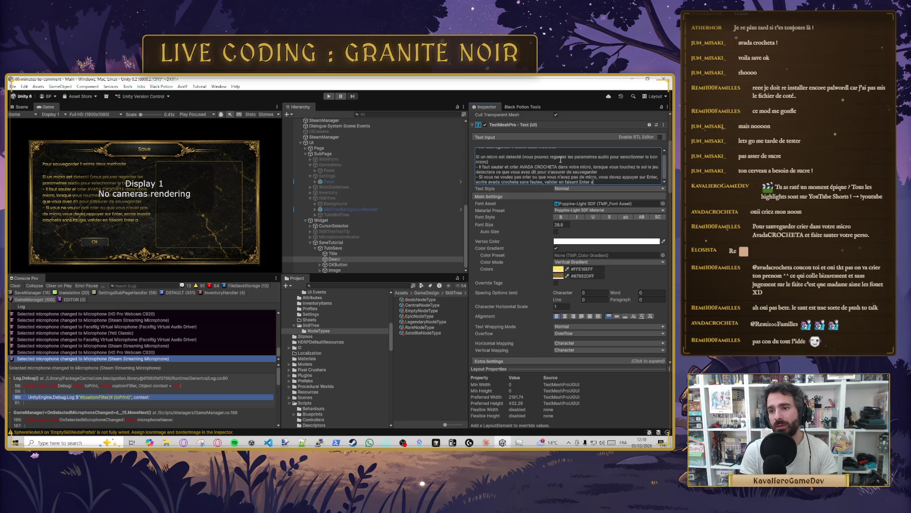
{"action": "type", "text": " nouveau puis"}
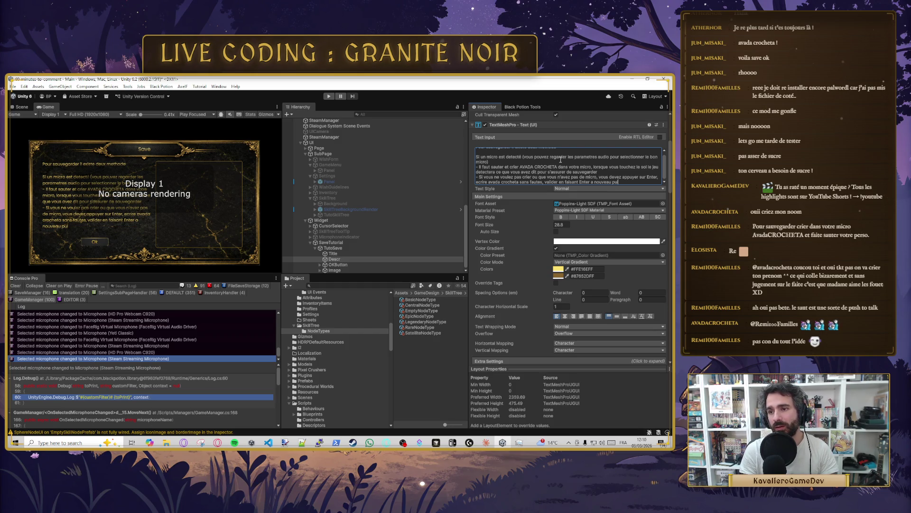
{"action": "key", "text": "BackSpace"}
{"action": "key", "text": "BackSpace"}
{"action": "key", "text": "BackSpace"}
{"action": "type", "text": ". Cela va deblo"}
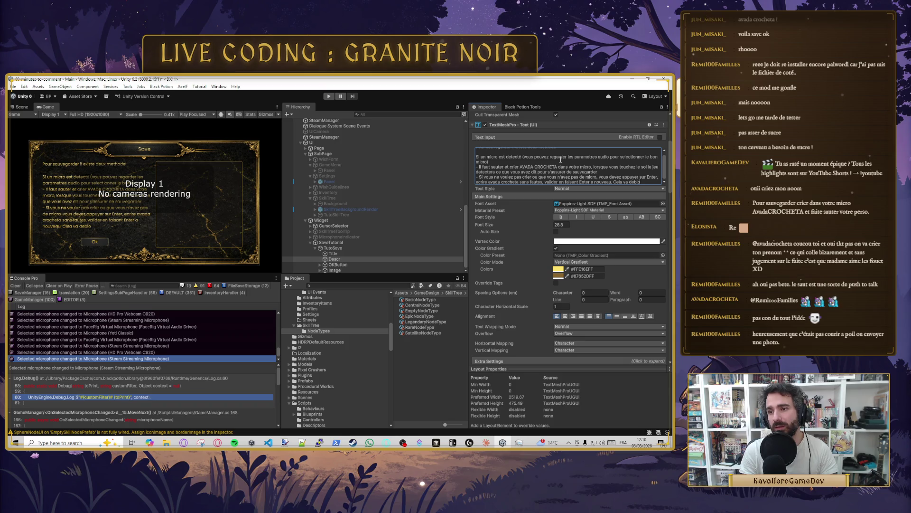
{"action": "key", "text": "BackSpace"}
{"action": "key", "text": "BackSpace"}
{"action": "key", "text": "BackSpace"}
{"action": "type", "text": "puis"}
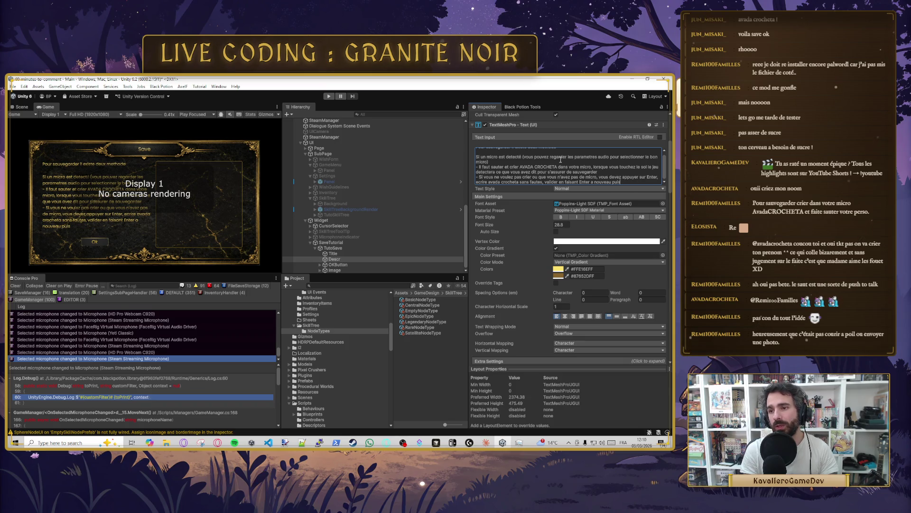
{"action": "type", "text": " sauter et app"}
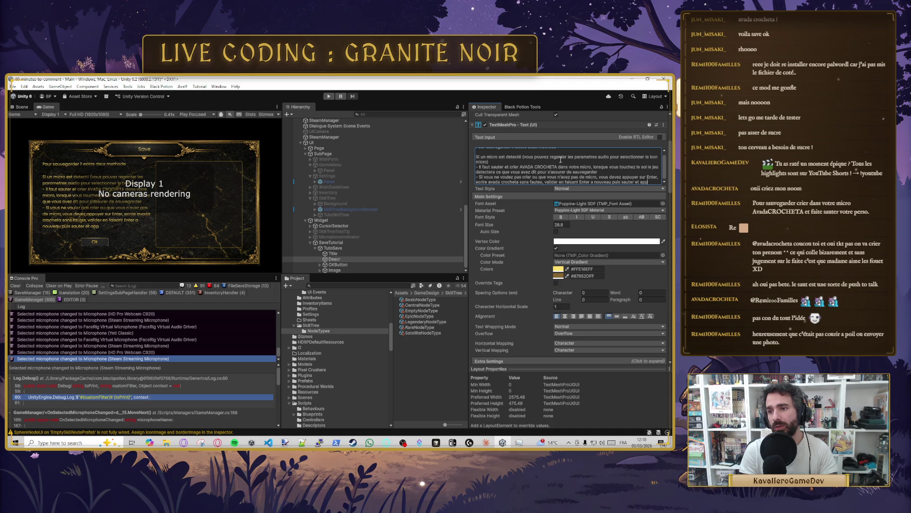
{"action": "type", "text": "uyer"}
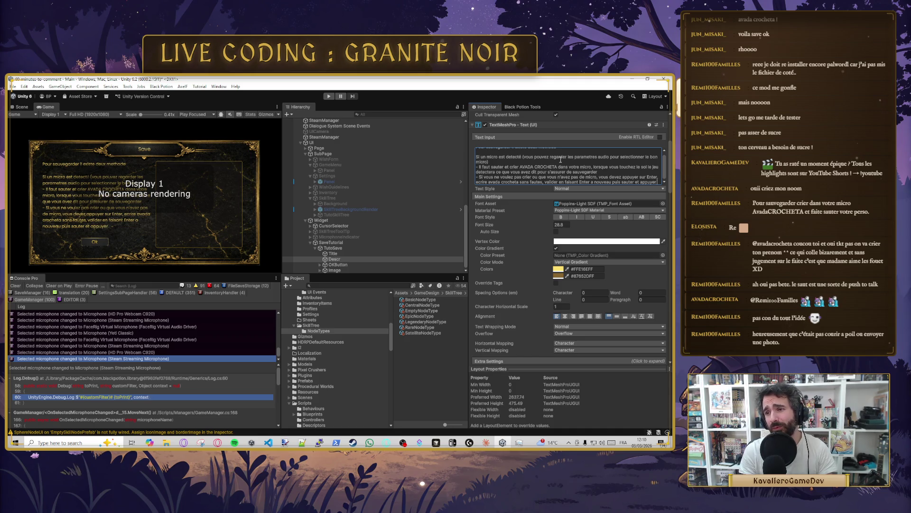
{"action": "type", "text": " sur Ec"}
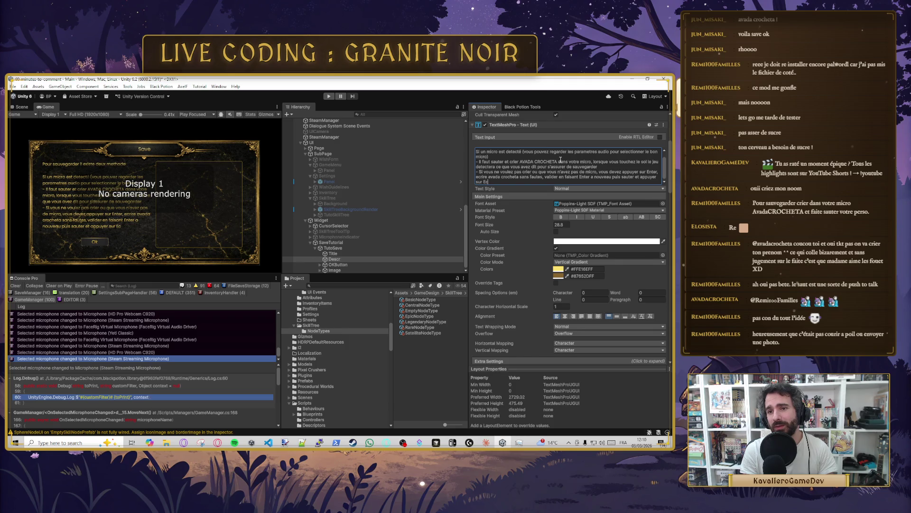
{"action": "type", "text": "hap pour"}
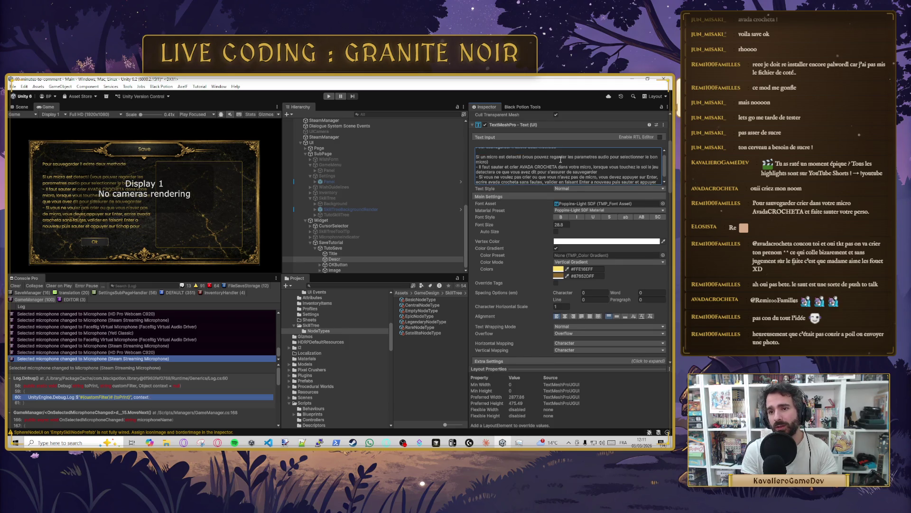
{"action": "type", "text": " voir le bouton S"}
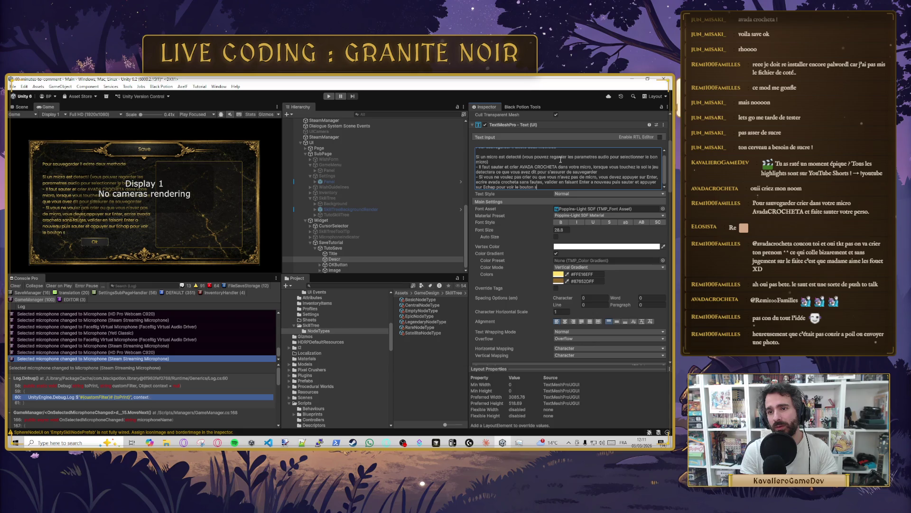
{"action": "type", "text": "auvegarder"}
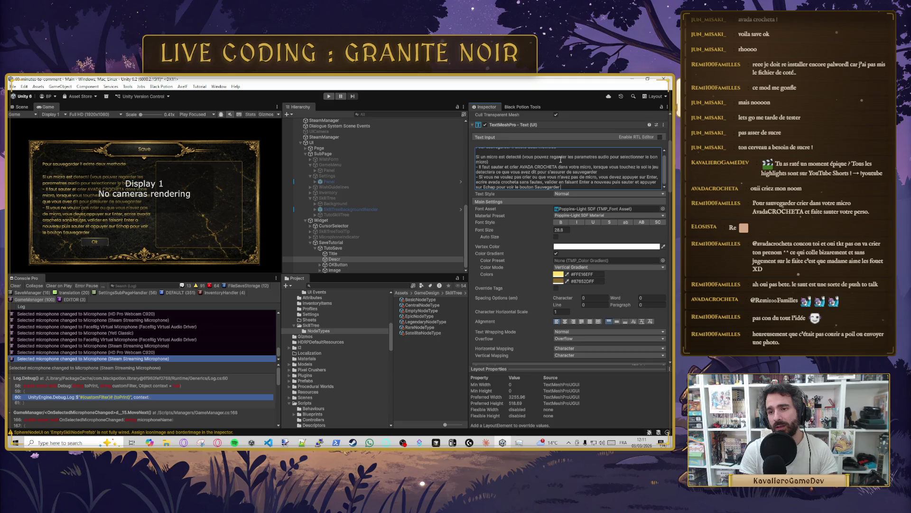
{"action": "type", "text": " activé."}
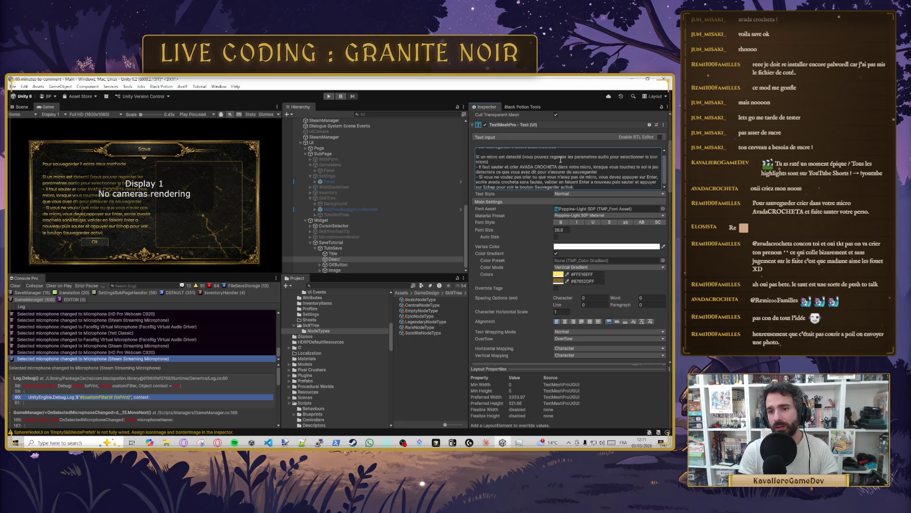
{"action": "key", "text": "ctrl+a"}
Step: Add a new line 'Attention le bouton ne s'active que pendant un saut' to the description
{"action": "left_click", "coordinate": [582, 188]}
{"action": "key", "text": "Return"}
{"action": "type", "text": "tention"}
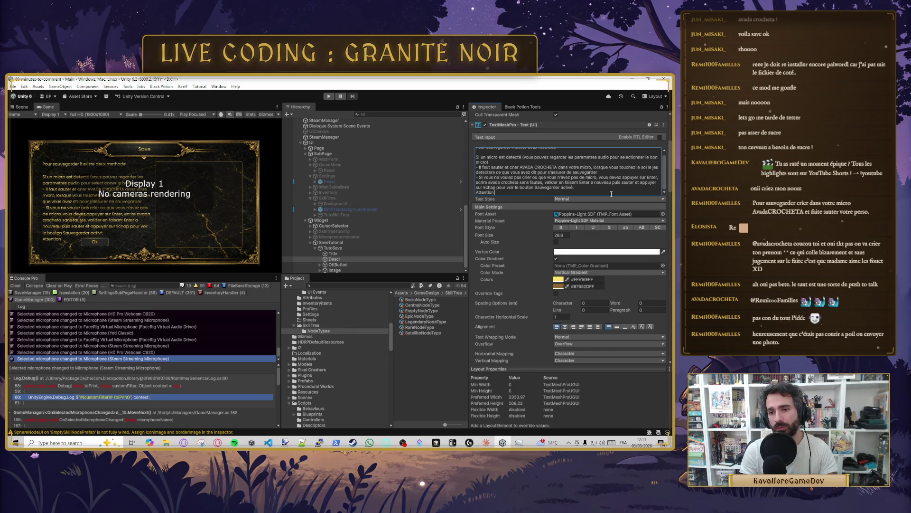
{"action": "type", "text": " le bouton ne s'active"}
{"action": "type", "text": " que pendant un saut."}
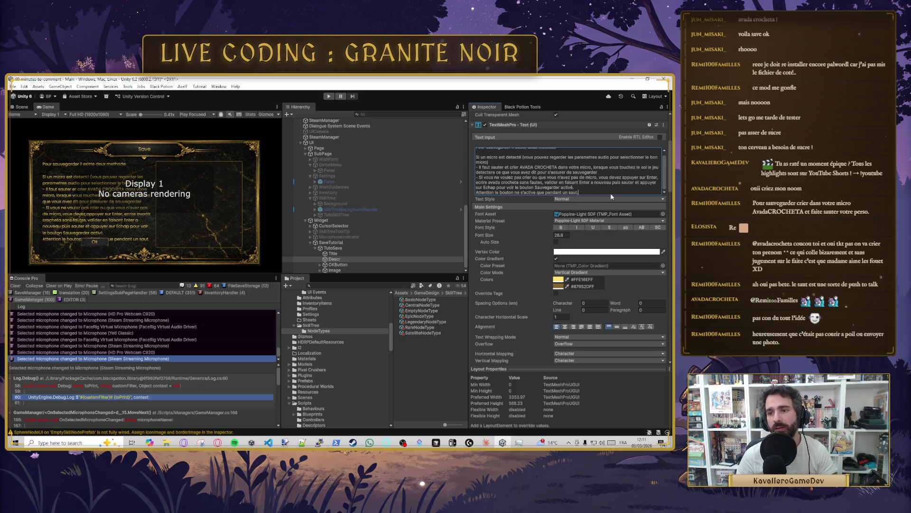
{"action": "key", "text": "ctrl+a"}
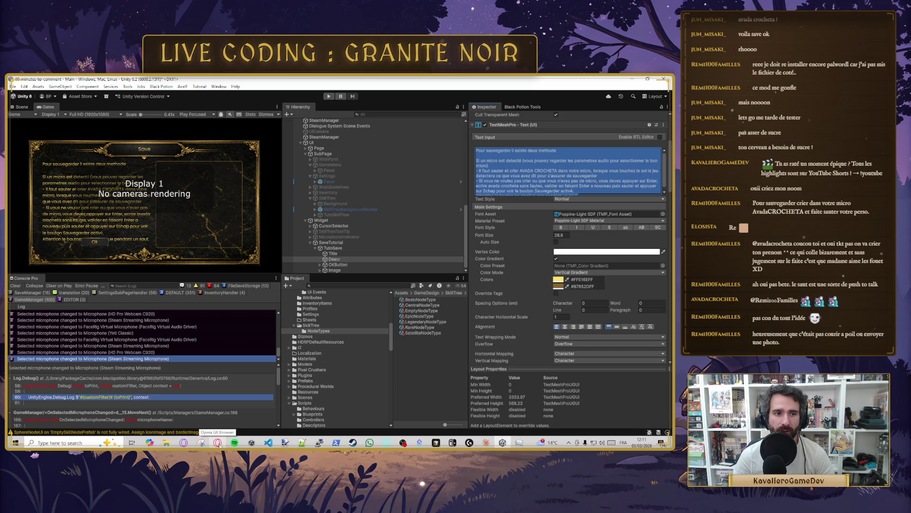
{"action": "left_click", "coordinate": [218, 443]}
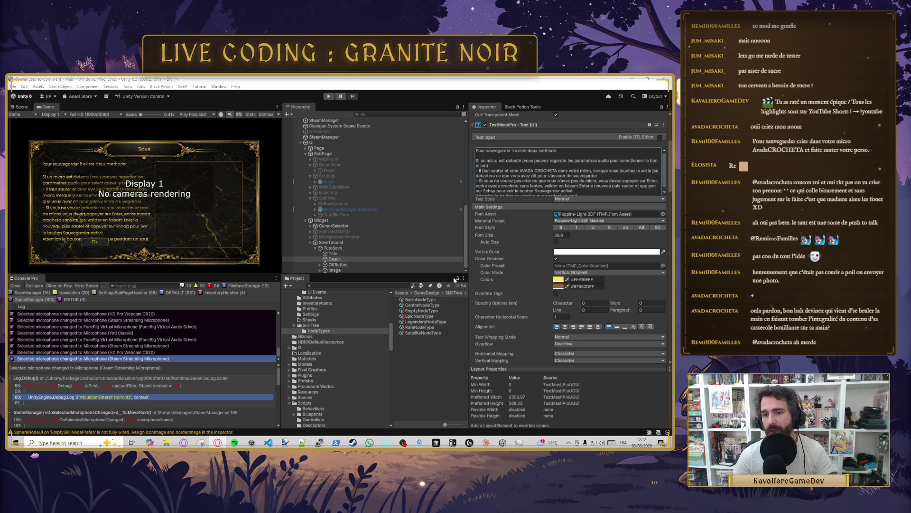
Step: Replace the description with the pasted French text on voice recognition and manual entry
{"action": "key", "text": "ctrl+a"}
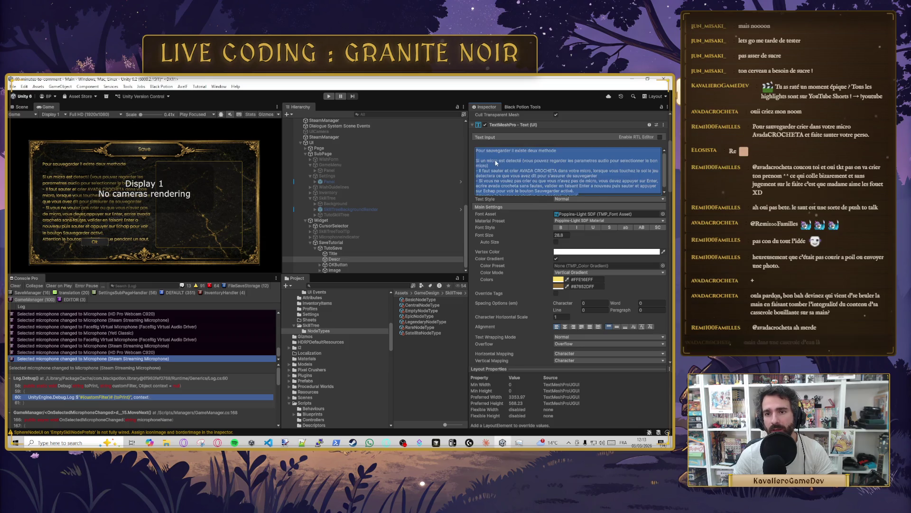
{"action": "key", "text": "ctrl+v"}
{"action": "scroll", "coordinate": [540, 166], "scroll_direction": "up", "scroll_amount": 5}
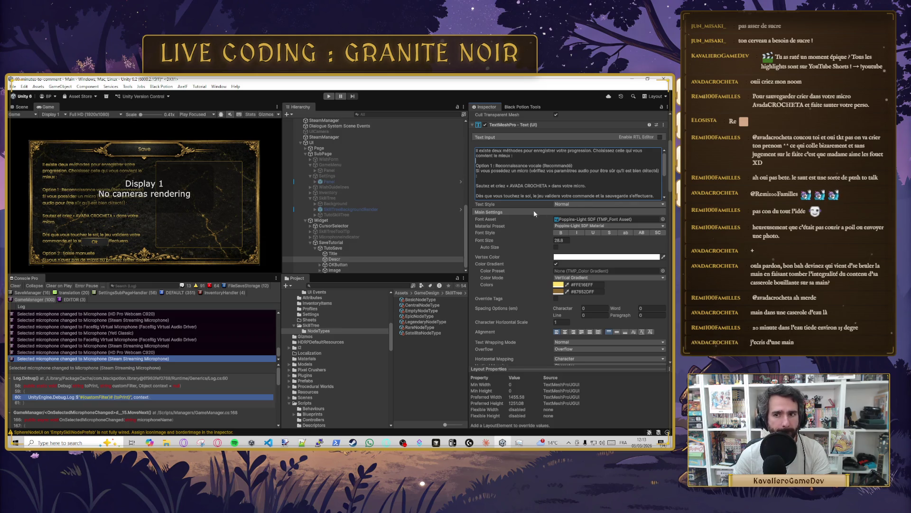
Step: Enable Auto Size (28–72) and delete 'Choisissez celle qui vous convient le mieux :'
{"action": "left_click", "coordinate": [556, 248]}
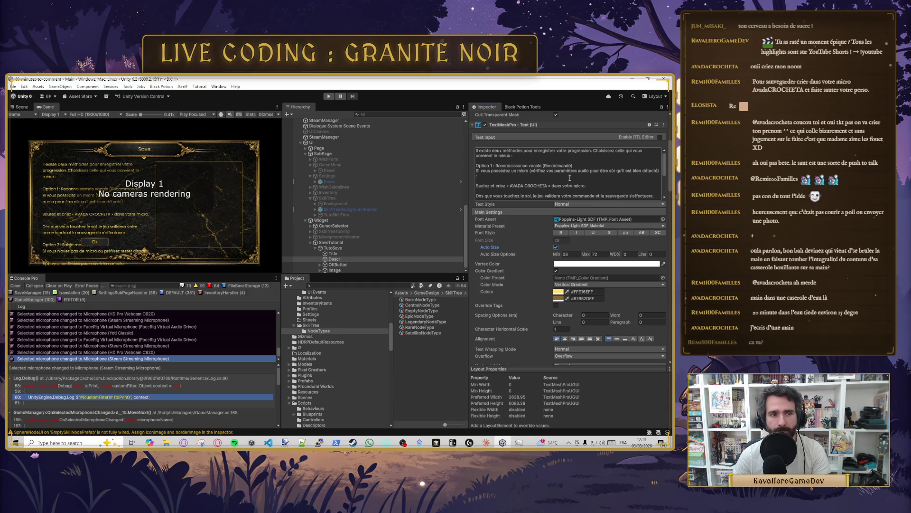
{"action": "left_click", "coordinate": [524, 160]}
{"action": "left_click", "coordinate": [523, 160]}
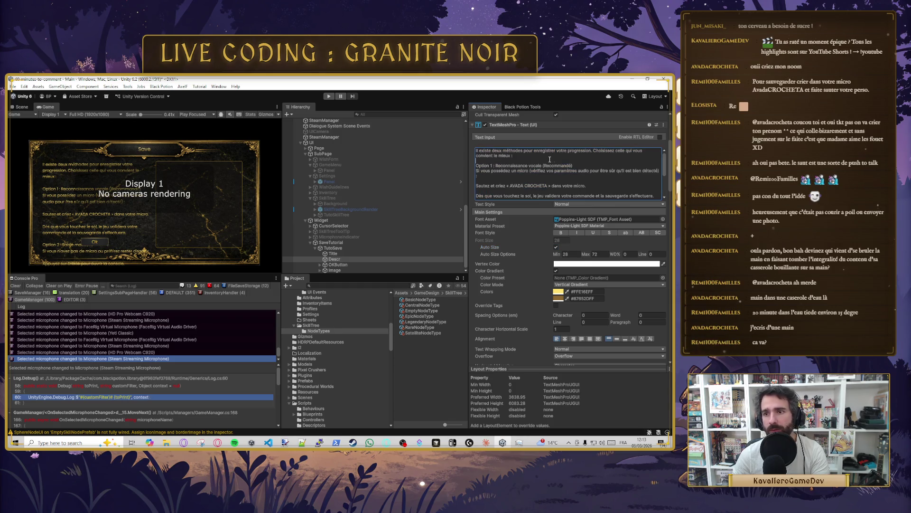
{"action": "left_click_drag", "start_coordinate": [592, 151], "coordinate": [596, 157]}
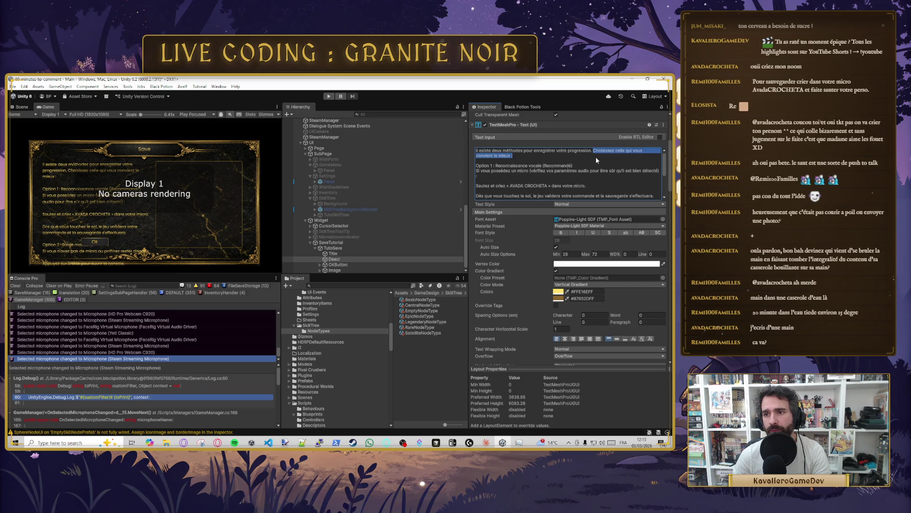
{"action": "key", "text": "BackSpace"}
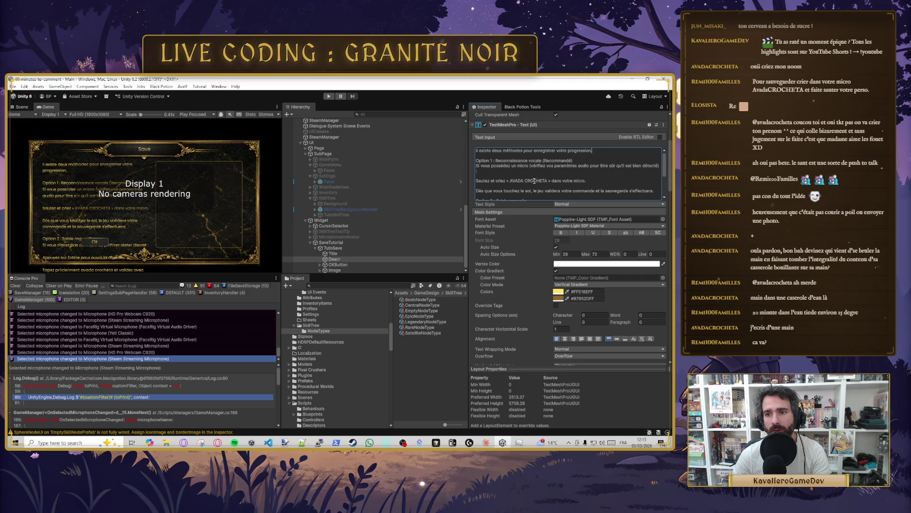
Step: Undo the whole-text bold and wrap 'Option 1' in <b>…</b> tags instead
{"action": "left_click_drag", "start_coordinate": [493, 160], "coordinate": [476, 161]}
{"action": "left_click", "coordinate": [562, 232]}
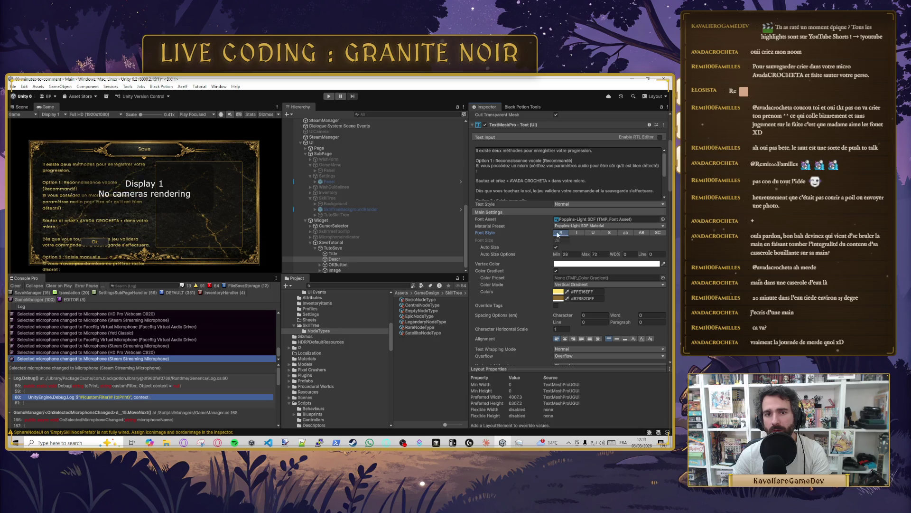
{"action": "key", "text": "ctrl+z"}
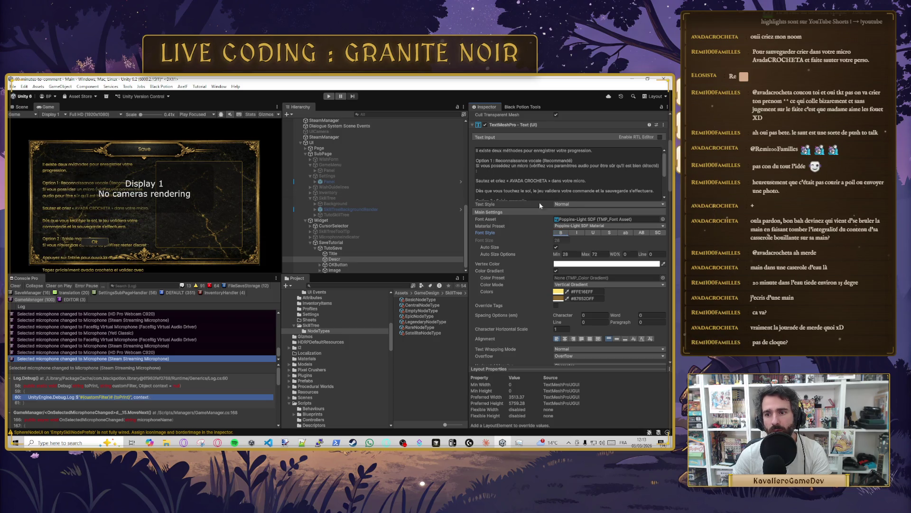
{"action": "left_click", "coordinate": [498, 161]}
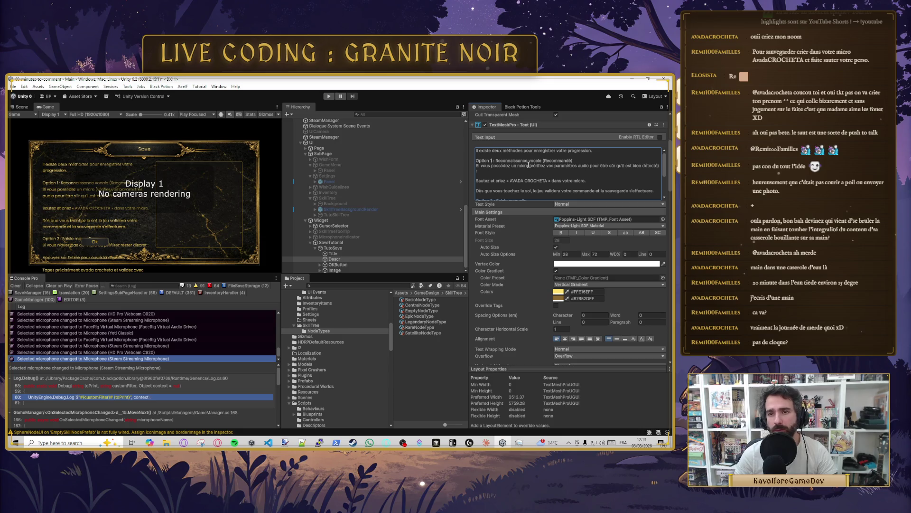
{"action": "type", "text": "<b"}
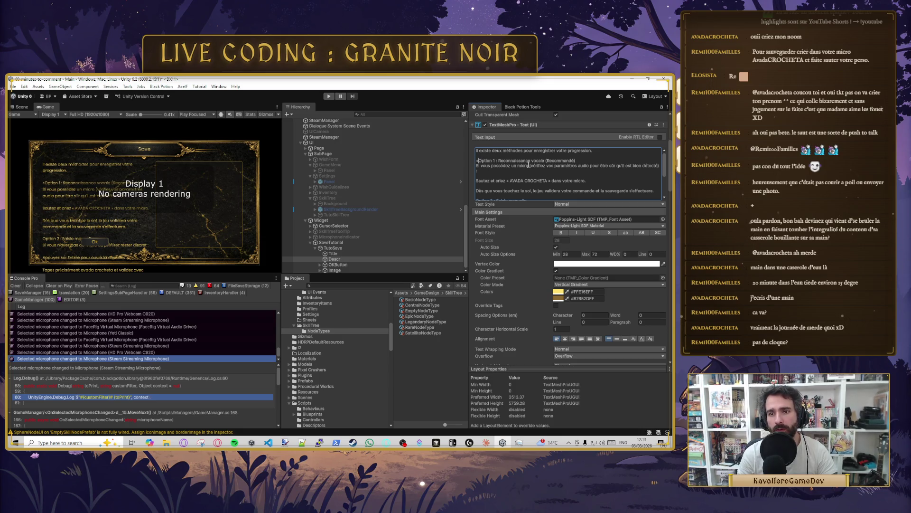
{"action": "type", "text": ">"}
{"action": "key", "text": "Right"}
{"action": "key", "text": "Right"}
{"action": "key", "text": "Right"}
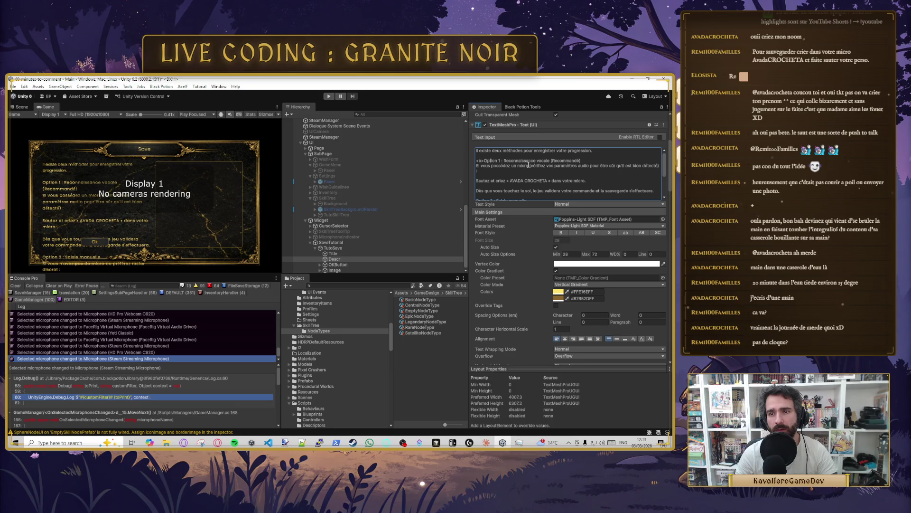
{"action": "type", "text": "</b>"}
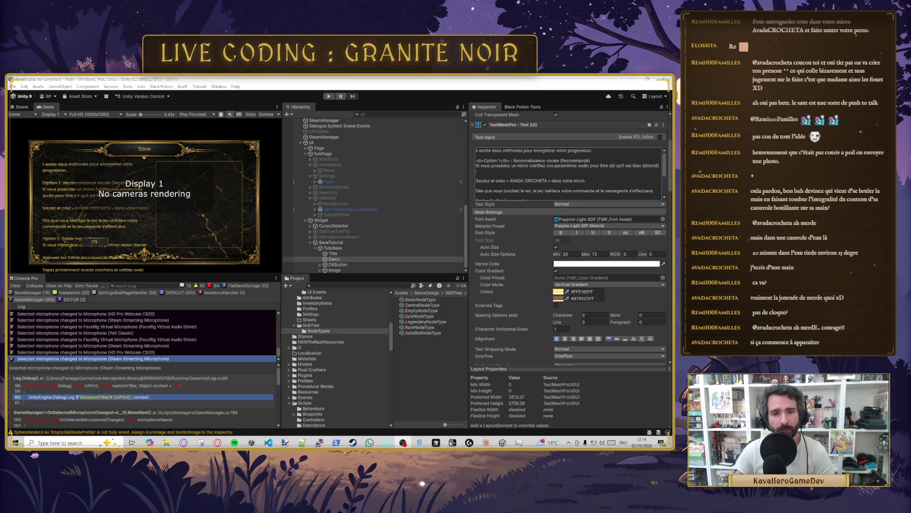
Step: Delete the 'Option 1 : Reconnaissance vocale (Recommandé)' heading and start the microphone line with '-'
{"action": "left_click", "coordinate": [551, 171]}
{"action": "left_click", "coordinate": [550, 172]}
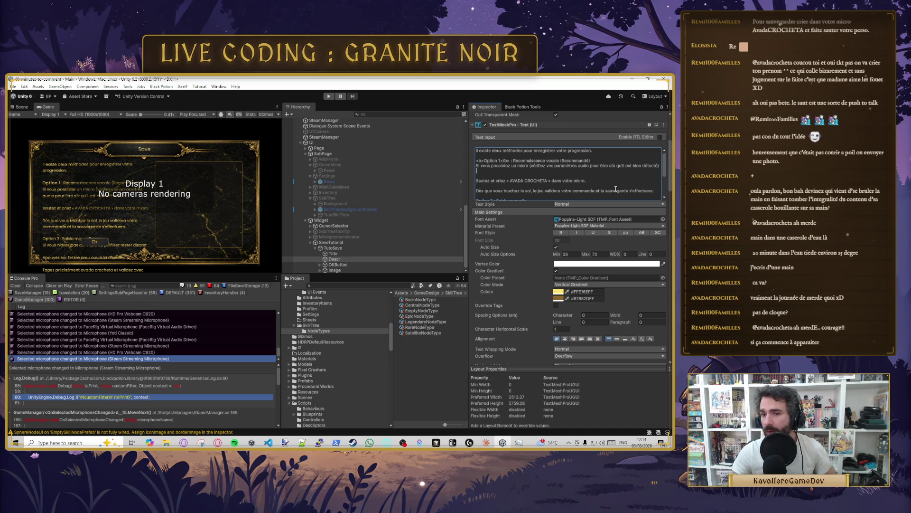
{"action": "key", "text": "BackSpace"}
{"action": "key", "text": "BackSpace"}
{"action": "key", "text": "BackSpace"}
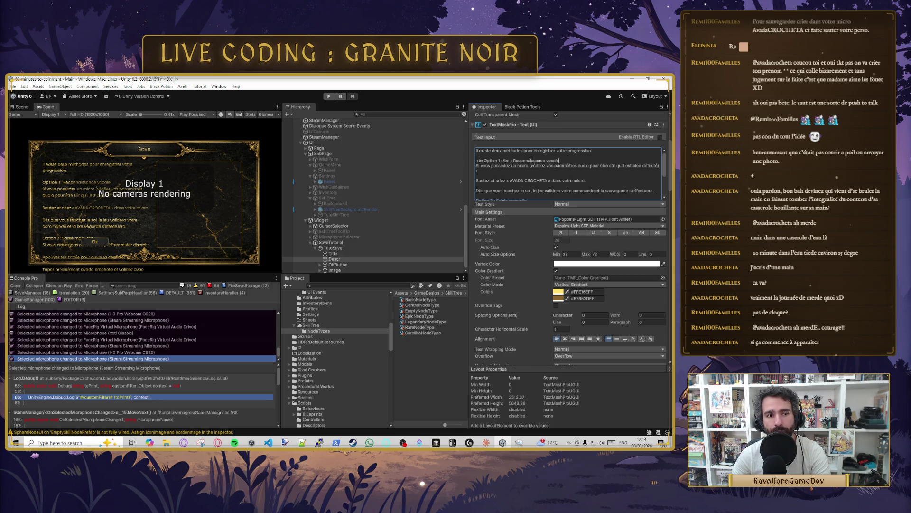
{"action": "left_click_drag", "start_coordinate": [511, 161], "coordinate": [565, 161]}
{"action": "key", "text": "BackSpace"}
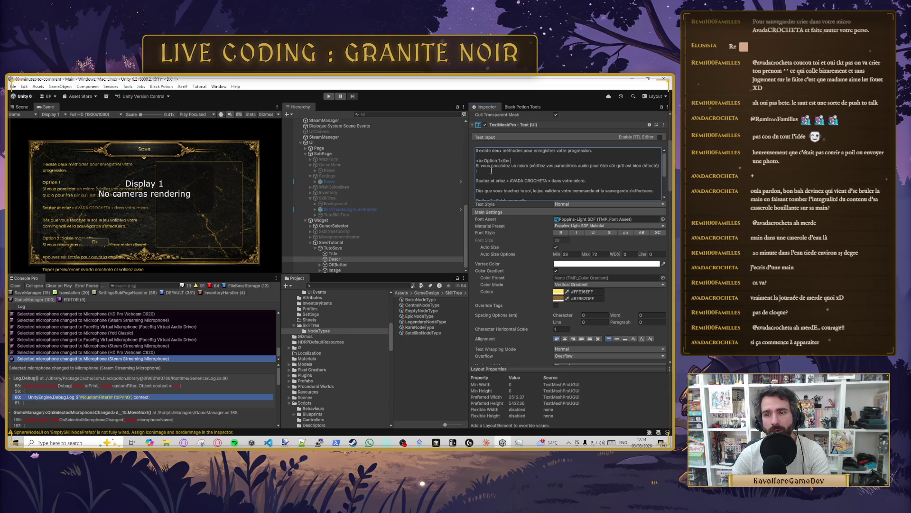
{"action": "key", "text": "BackSpace"}
{"action": "key", "text": "BackSpace"}
{"action": "key", "text": "BackSpace"}
{"action": "key", "text": "BackSpace"}
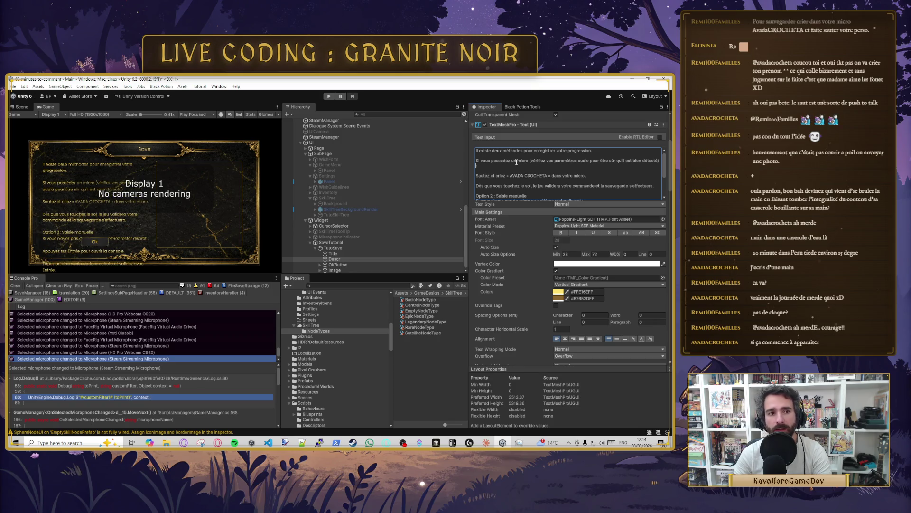
{"action": "type", "text": "-"}
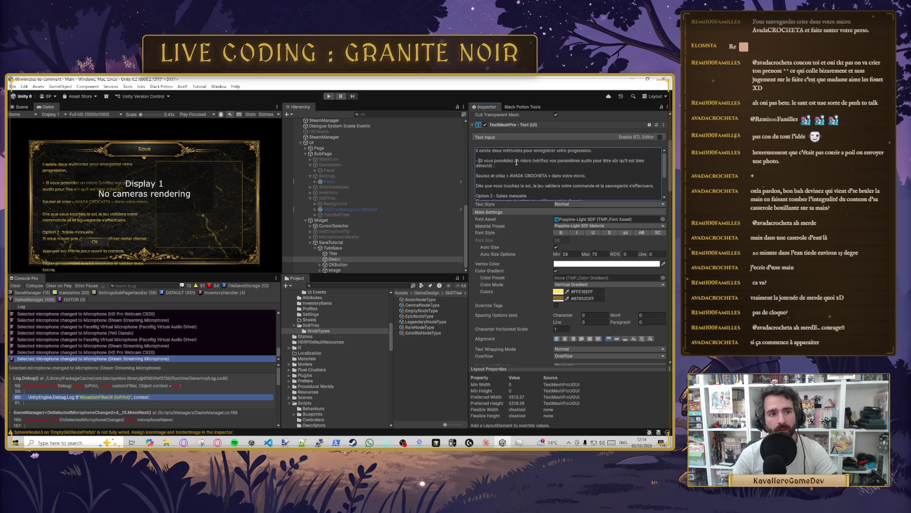
Step: Join the 'Sautez et criez' line onto the end of the détecté line
{"action": "left_click", "coordinate": [506, 168]}
{"action": "key", "text": "Right"}
{"action": "key", "text": "Right"}
{"action": "key", "text": "BackSpace"}
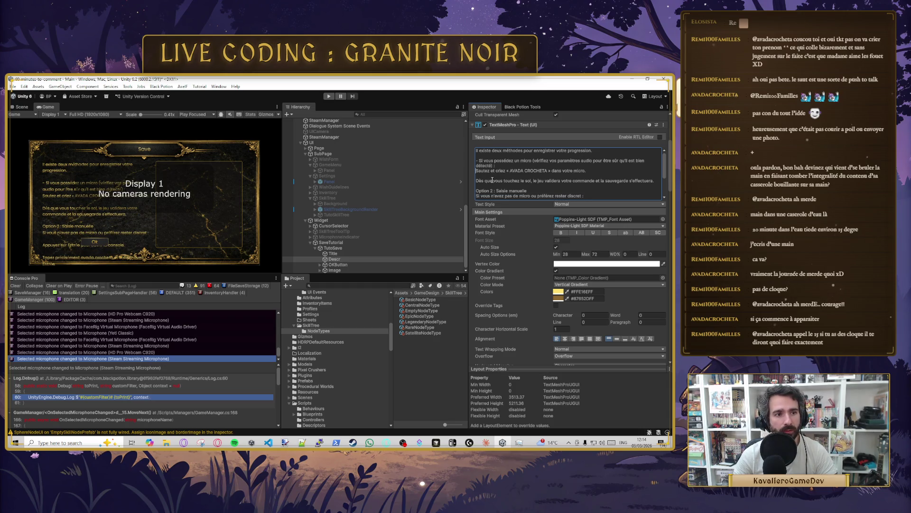
{"action": "type", "text": "-"}
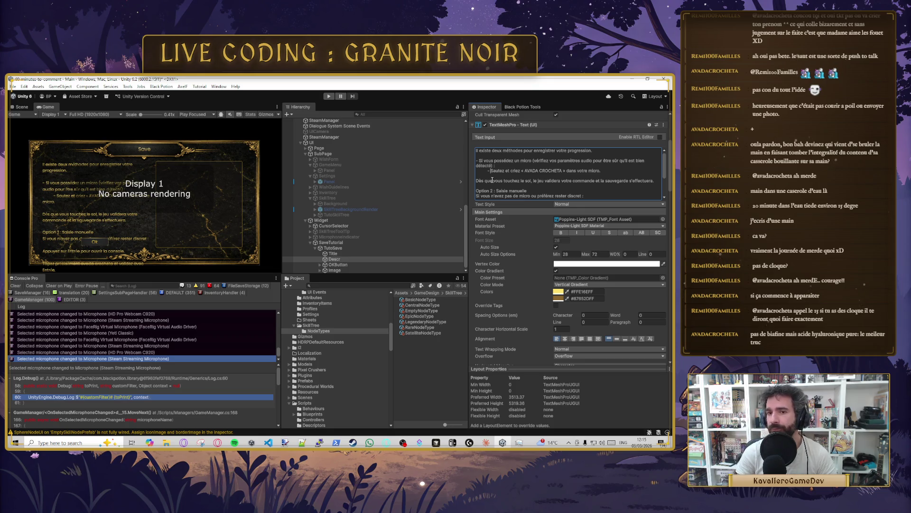
{"action": "key", "text": "BackSpace"}
{"action": "key", "text": "BackSpace"}
{"action": "key", "text": "BackSpace"}
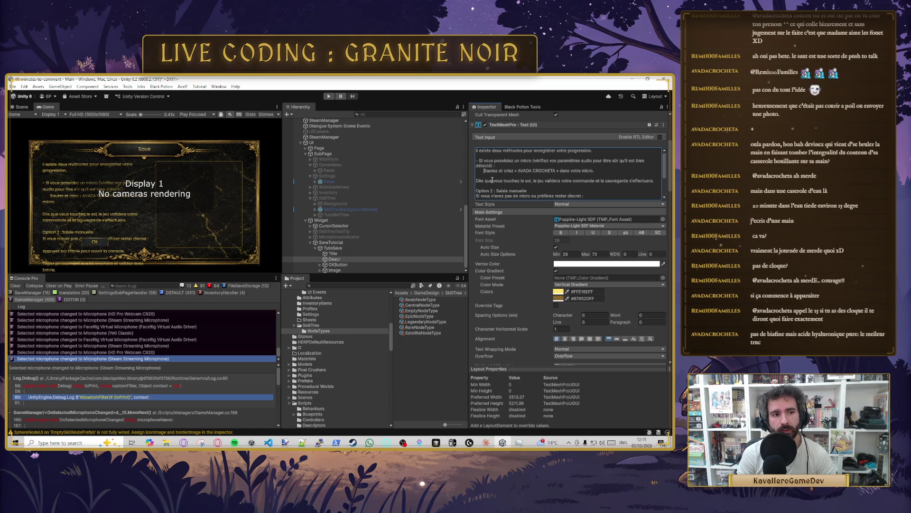
{"action": "key", "text": "BackSpace"}
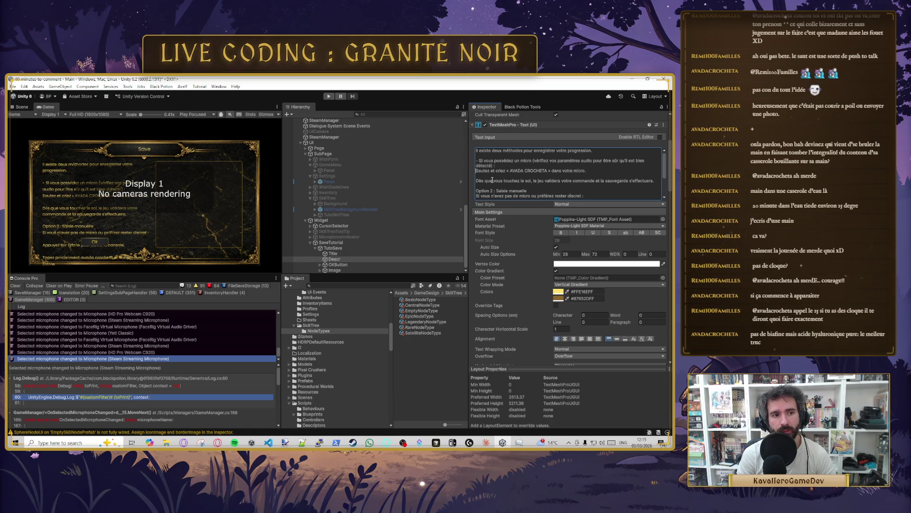
{"action": "key", "text": "BackSpace"}
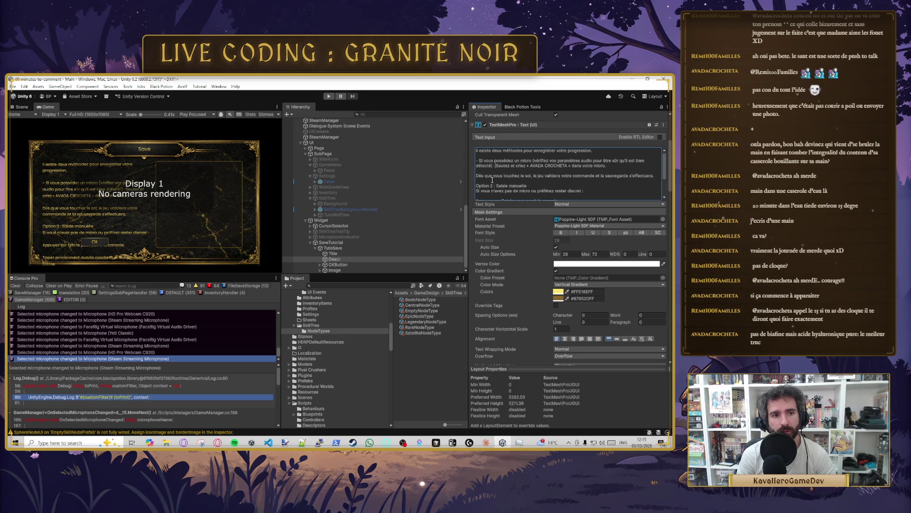
Step: Replace the 'Option 2 : Saisie manuelle' heading with a dash bullet
{"action": "left_click", "coordinate": [557, 181]}
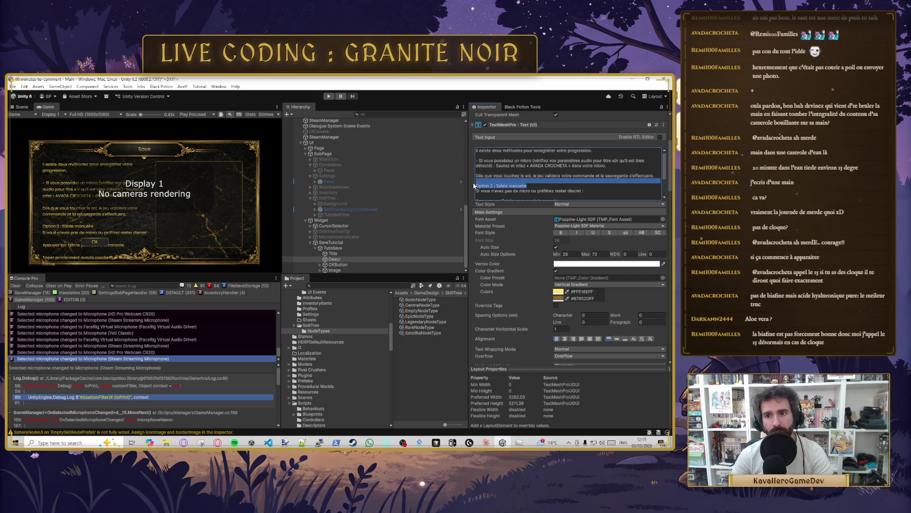
{"action": "left_click_drag", "start_coordinate": [527, 186], "coordinate": [476, 186]}
{"action": "key", "text": "BackSpace"}
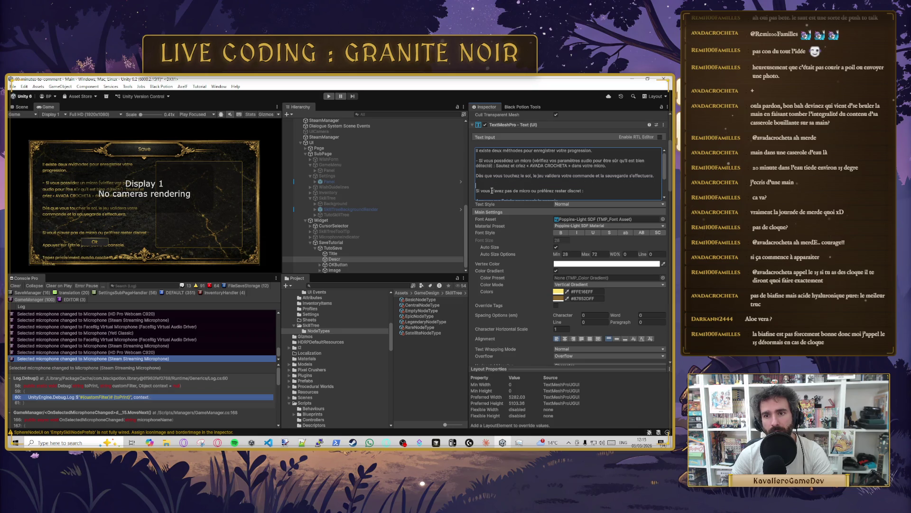
{"action": "type", "text": "-"}
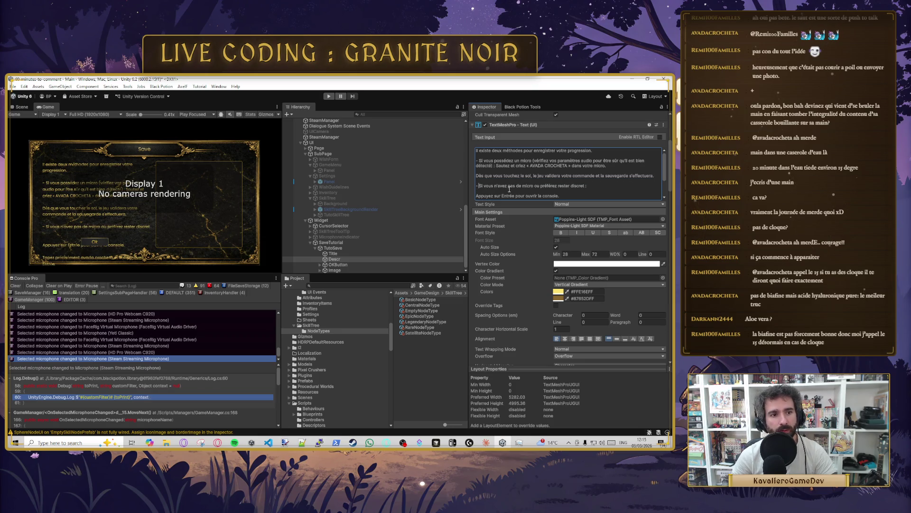
{"action": "key", "text": "BackSpace"}
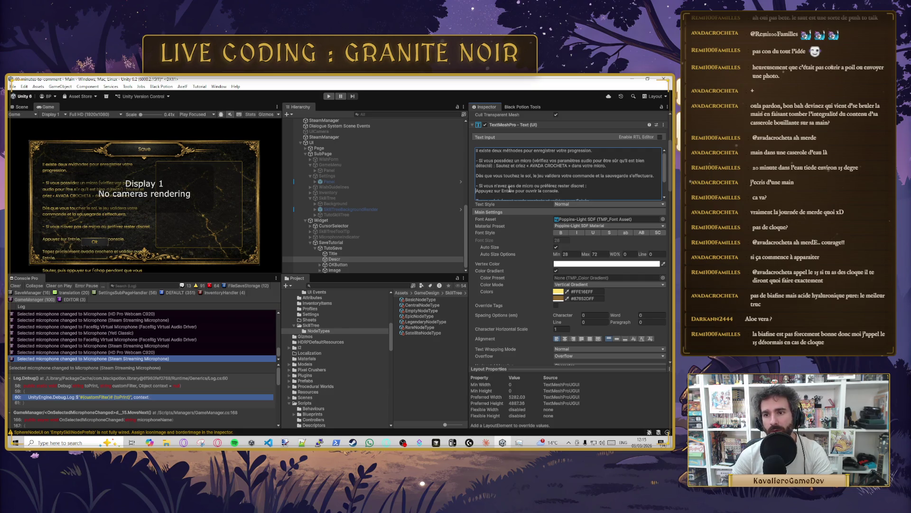
Step: Join the 'Tapez précisément' line, drop 'ou préférez rester discret', and remove the blank line before 'Sautez'
{"action": "scroll", "coordinate": [541, 181], "scroll_direction": "down", "scroll_amount": 1}
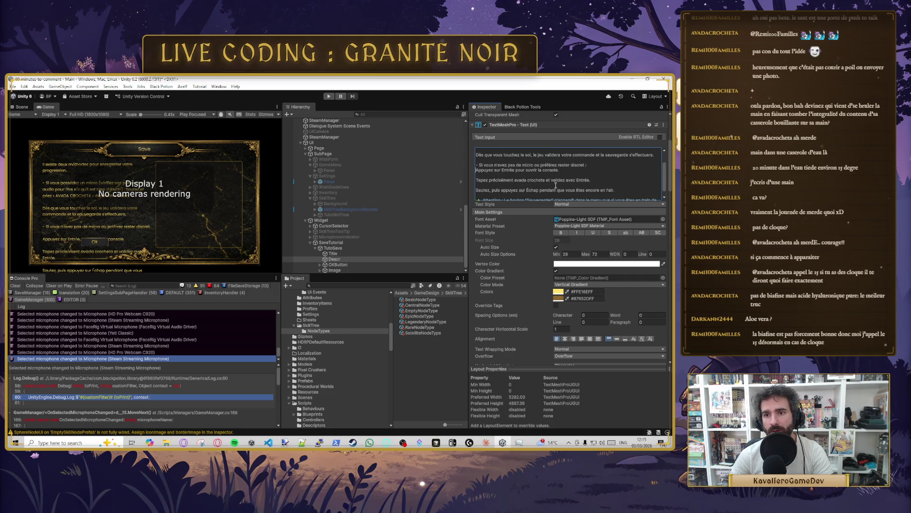
{"action": "left_click", "coordinate": [517, 180]}
{"action": "type", "text": "\""}
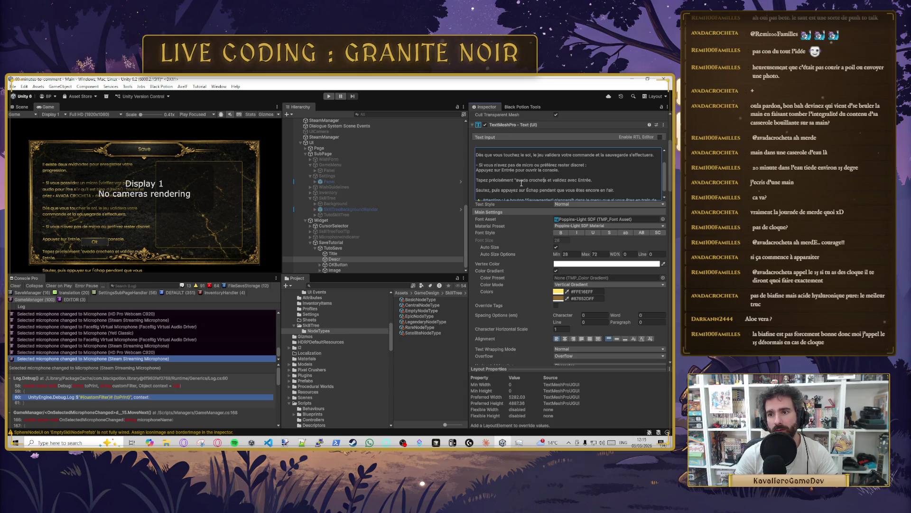
{"action": "type", "text": "\""}
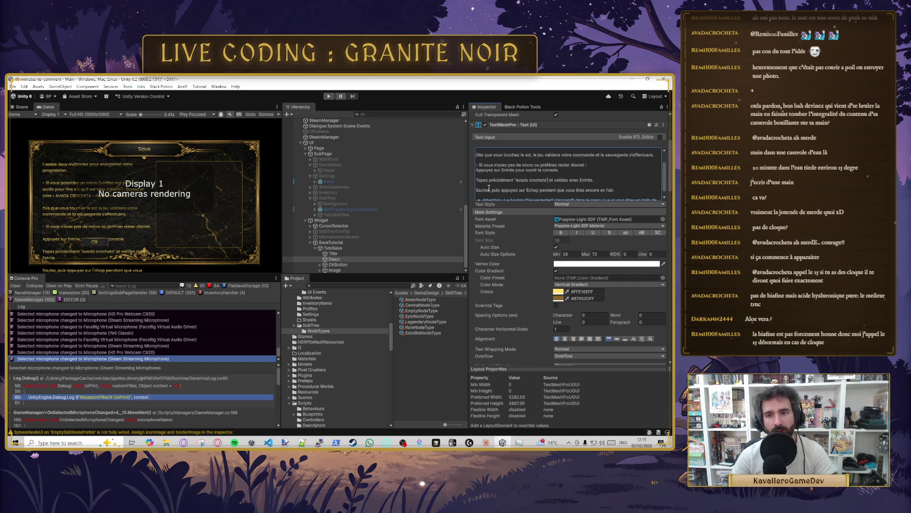
{"action": "key", "text": "BackSpace"}
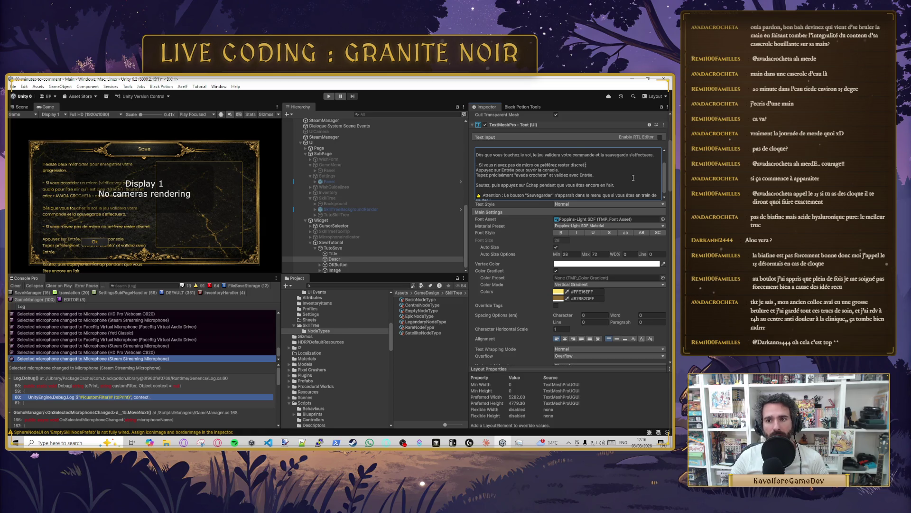
{"action": "key", "text": "ctrl+BackSpace"}
{"action": "key", "text": "ctrl+BackSpace"}
{"action": "key", "text": "ctrl+BackSpace"}
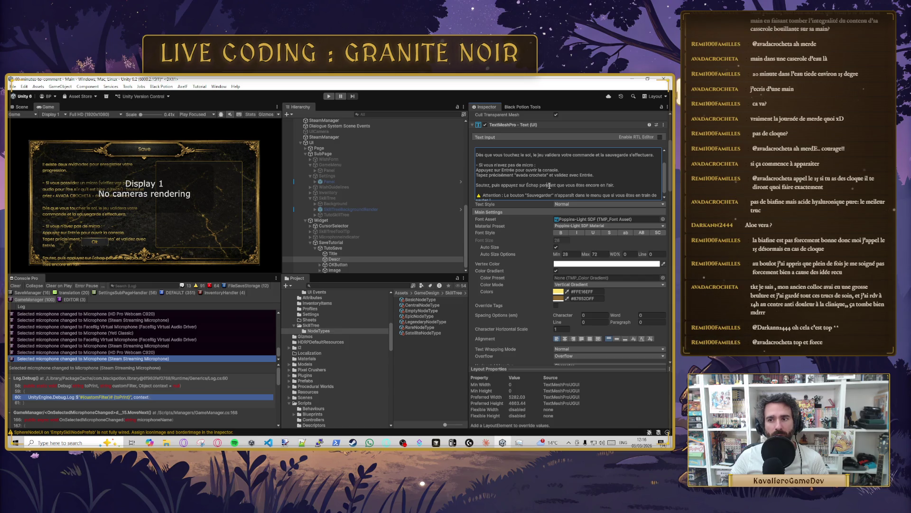
{"action": "key", "text": "BackSpace"}
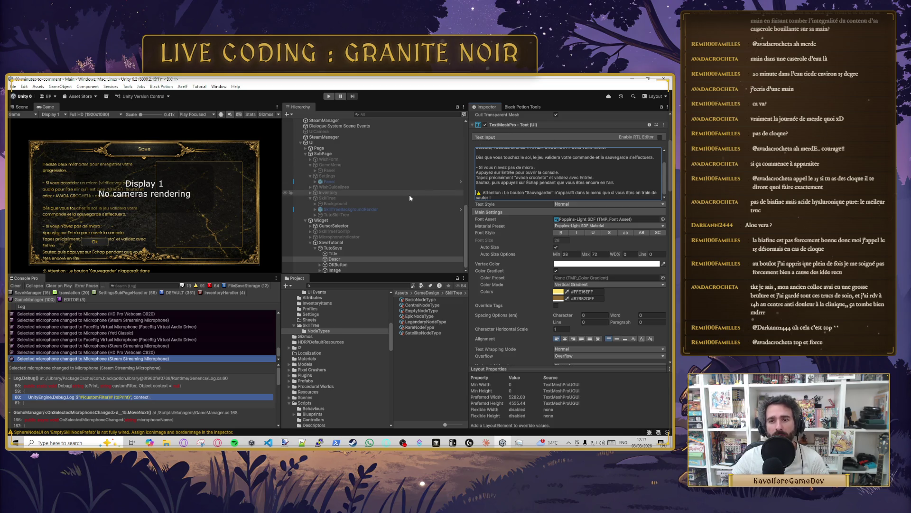
{"action": "scroll", "coordinate": [557, 167], "scroll_direction": "up", "scroll_amount": 3}
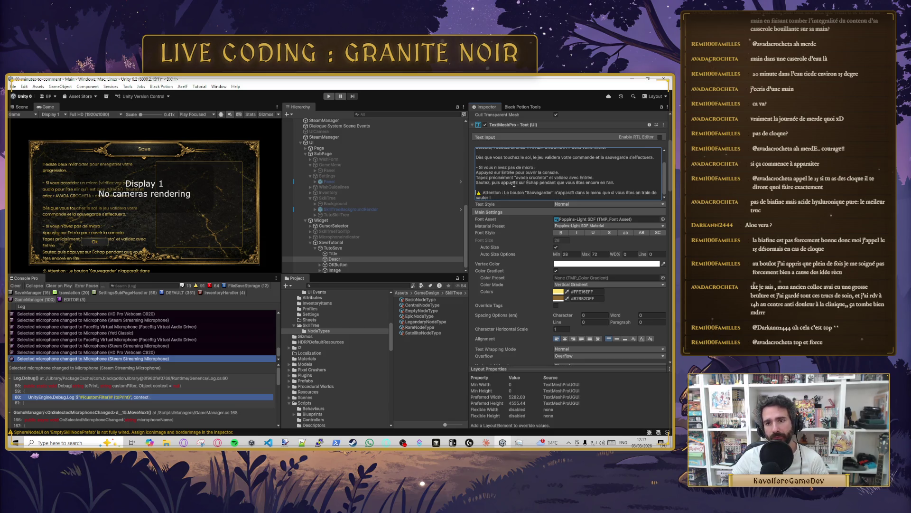
Step: Delete the no-microphone save instructions from the description
{"action": "scroll", "coordinate": [493, 172], "scroll_direction": "up", "scroll_amount": 1}
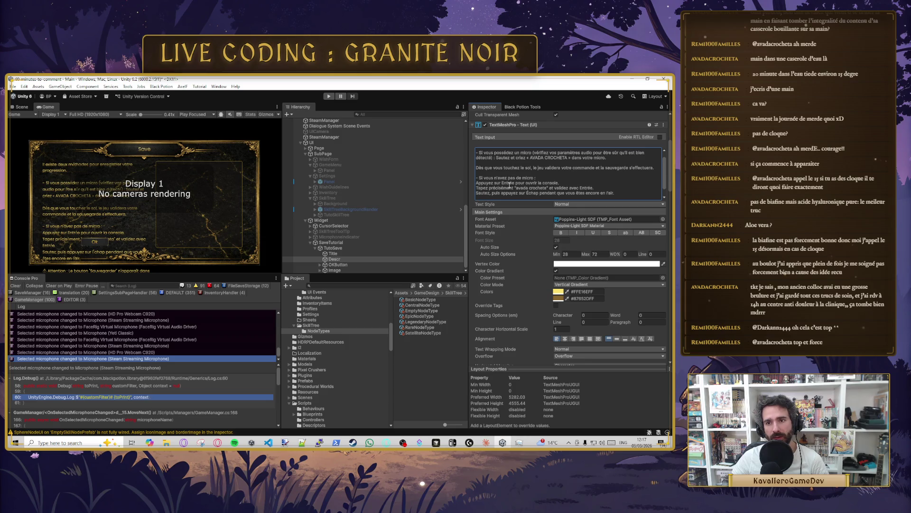
{"action": "left_click", "coordinate": [606, 157]}
{"action": "scroll", "coordinate": [584, 165], "scroll_direction": "up", "scroll_amount": 1}
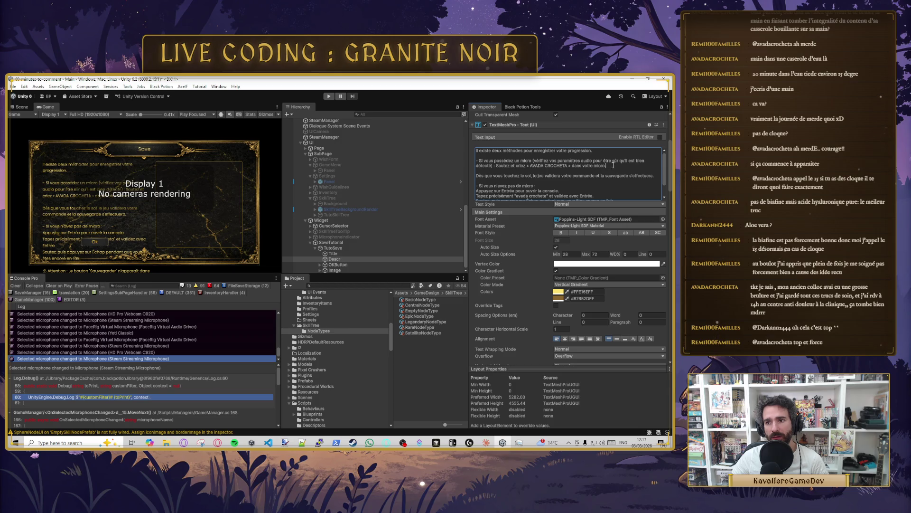
{"action": "scroll", "coordinate": [553, 172], "scroll_direction": "down", "scroll_amount": 2}
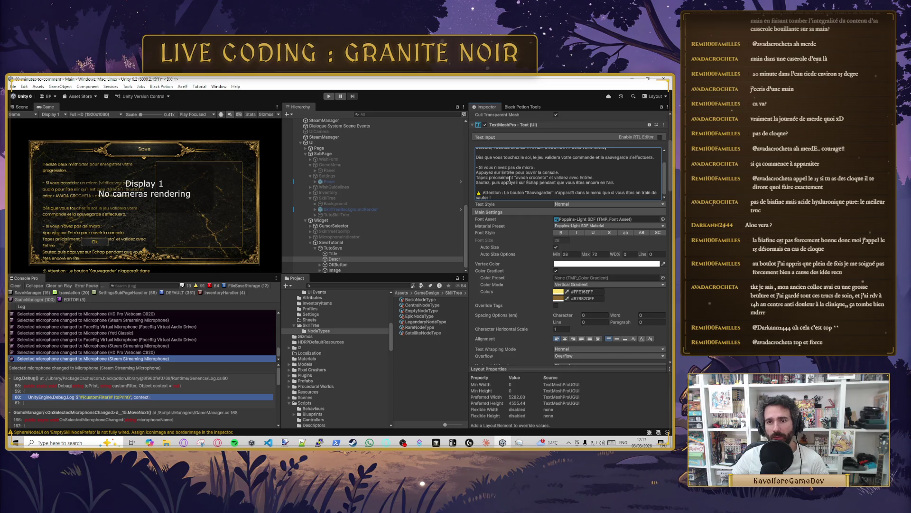
{"action": "left_click_drag", "start_coordinate": [492, 197], "coordinate": [470, 167]}
{"action": "key", "text": "BackSpace"}
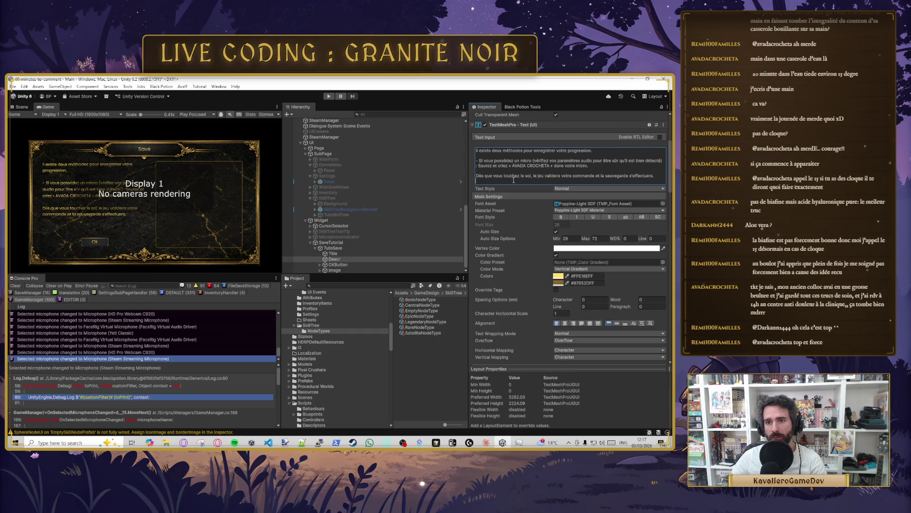
Step: Add a line saying an icon shows the microphone is in use during the jump
{"action": "key", "text": "Return"}
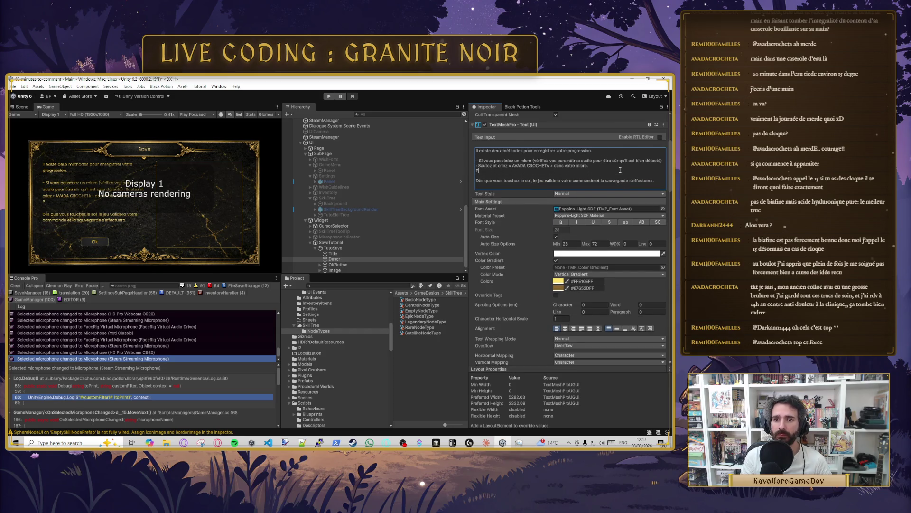
{"action": "key", "text": "ctrl+a"}
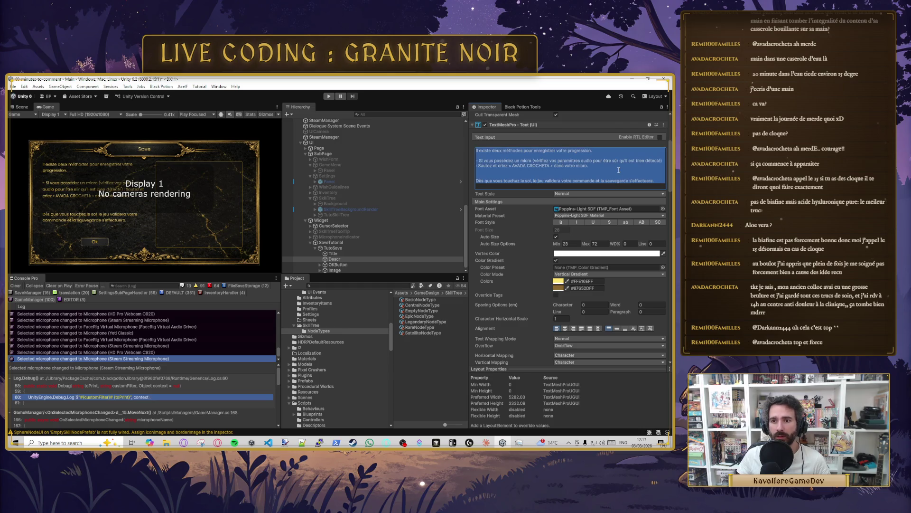
{"action": "left_click", "coordinate": [591, 166]}
{"action": "key", "text": "Return"}
{"action": "key", "text": "Return"}
{"action": "type", "text": "endqnt votre saut un"}
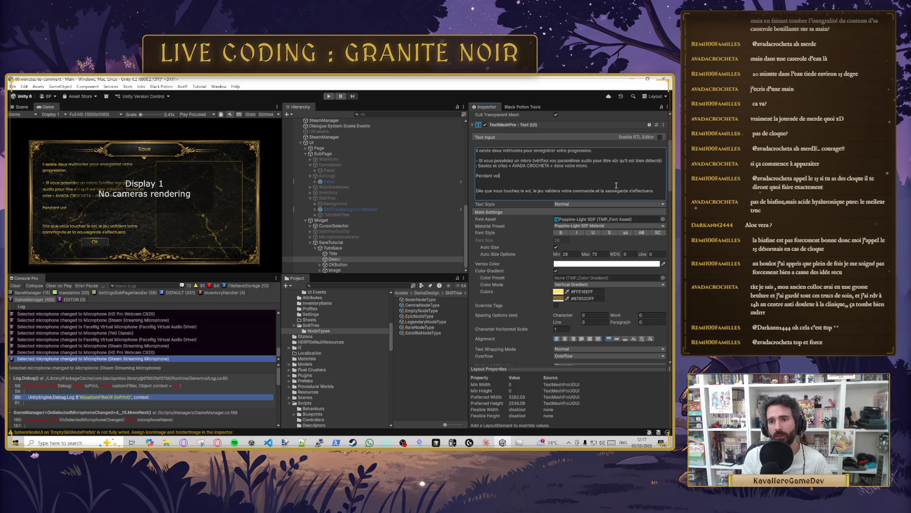
{"action": "type", "text": " ind"}
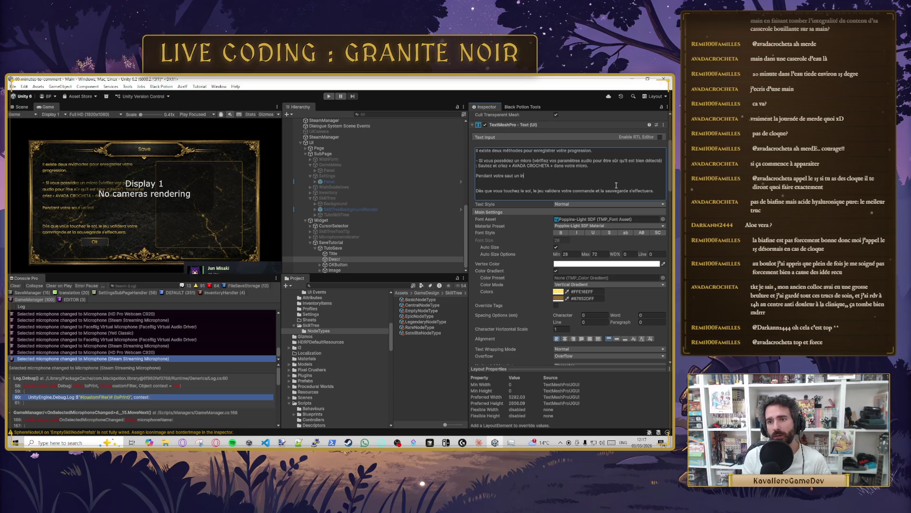
{"action": "type", "text": "icq"}
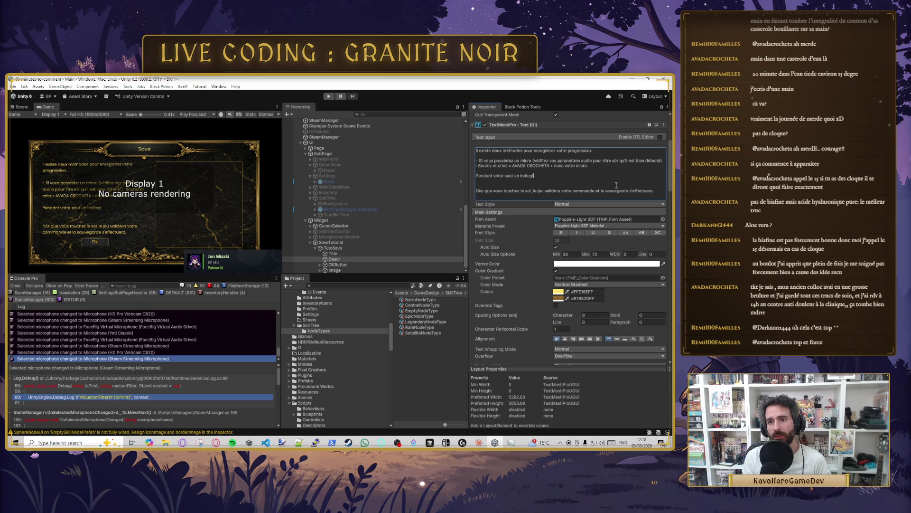
{"action": "type", "text": "t"}
{"action": "key", "text": "BackSpace"}
{"action": "key", "text": "BackSpace"}
{"action": "key", "text": "BackSpace"}
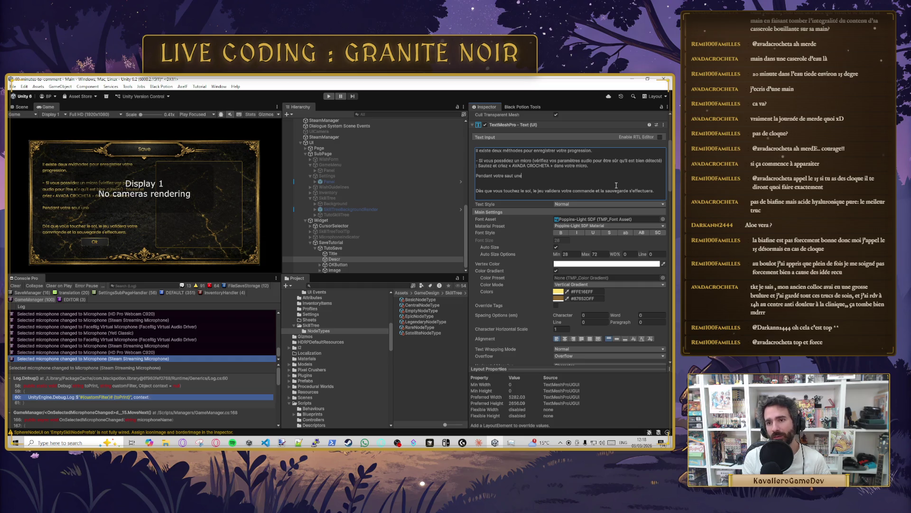
{"action": "type", "text": " icone"}
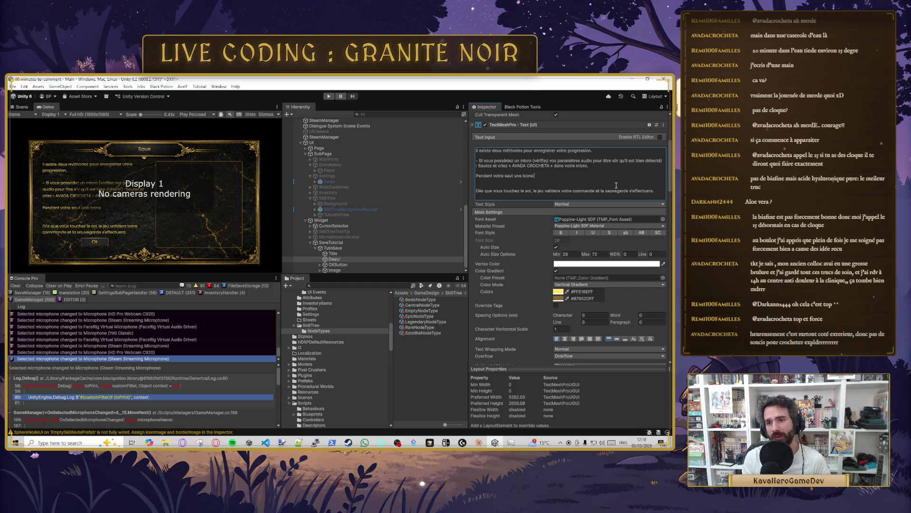
{"action": "type", "text": " vous insque qu"}
{"action": "type", "text": " le :"}
{"action": "key", "text": "BackSpace"}
{"action": "type", "text": "micro"}
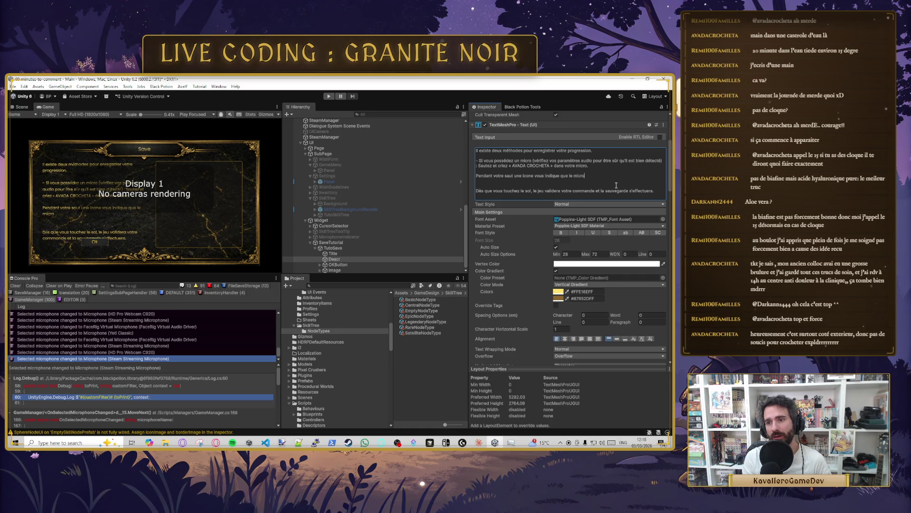
{"action": "type", "text": " est en train d'"}
{"action": "type", "text": "être ut"}
{"action": "key", "text": "alt+shift"}
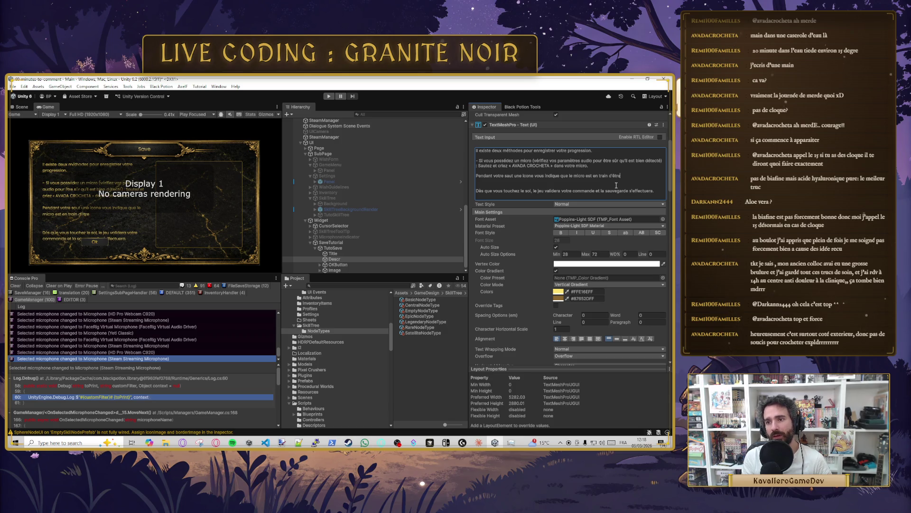
{"action": "type", "text": "ilisé"}
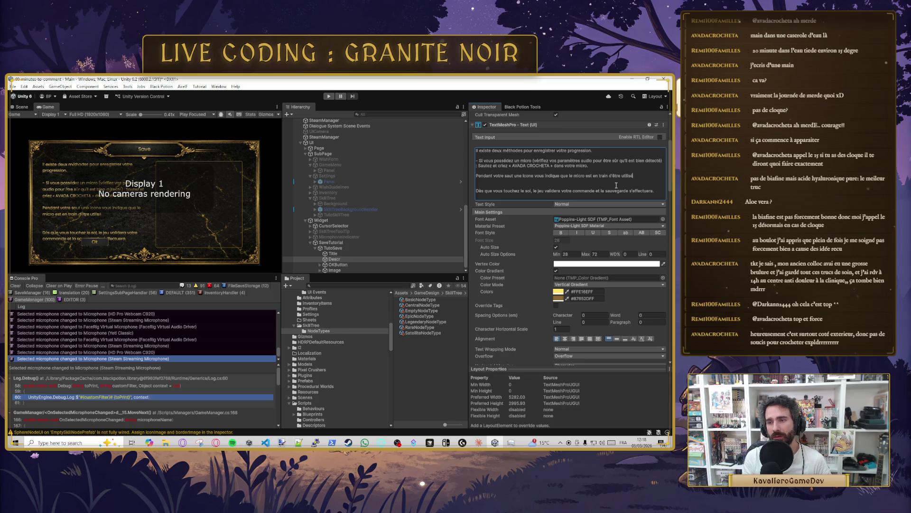
{"action": "key", "text": "BackSpace"}
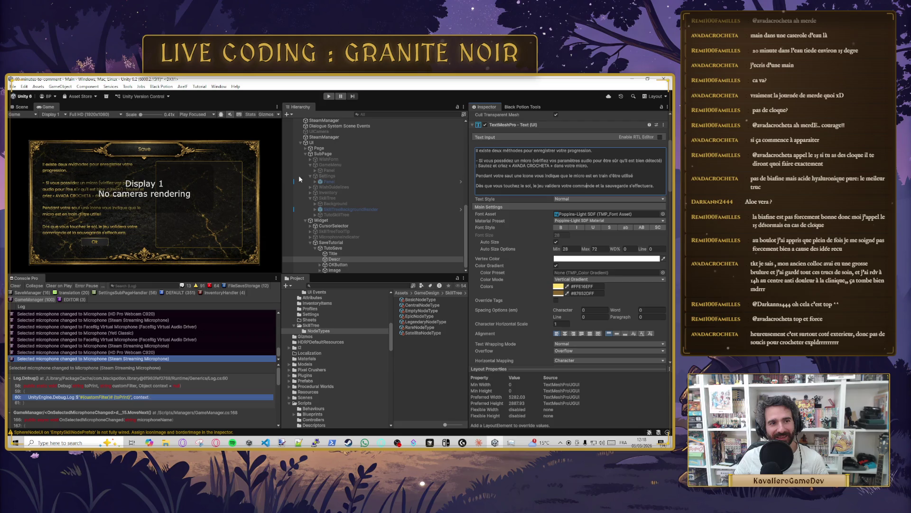
Step: Anchor the Descr text with the stretch-stretch preset
{"action": "left_click", "coordinate": [658, 186]}
{"action": "scroll", "coordinate": [531, 167], "scroll_direction": "up", "scroll_amount": 4}
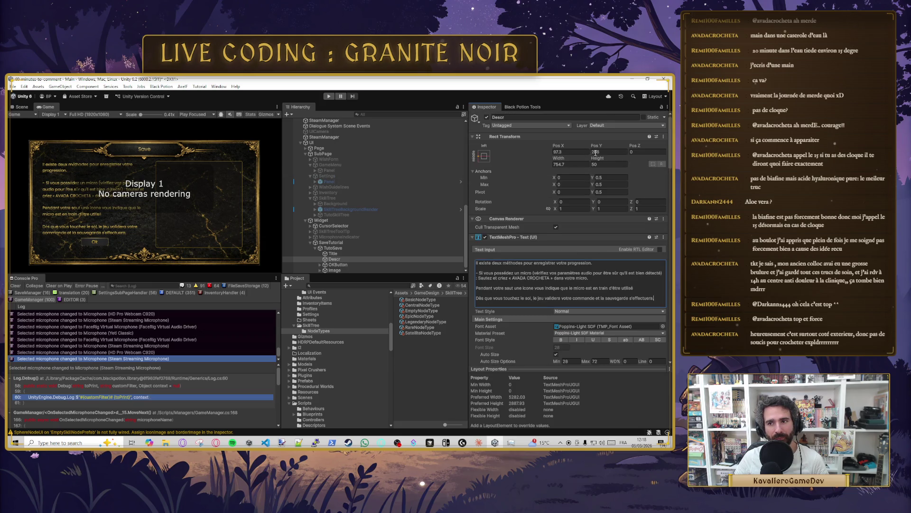
{"action": "left_click_drag", "start_coordinate": [603, 163], "coordinate": [622, 164]}
{"action": "mouse_move", "coordinate": [14, 173]}
{"action": "left_mouse_down"}
{"action": "mouse_move", "coordinate": [285, 176]}
{"action": "mouse_move", "coordinate": [19, 169]}
{"action": "mouse_move", "coordinate": [40, 164]}
{"action": "mouse_move", "coordinate": [446, 171]}
{"action": "left_mouse_up"}
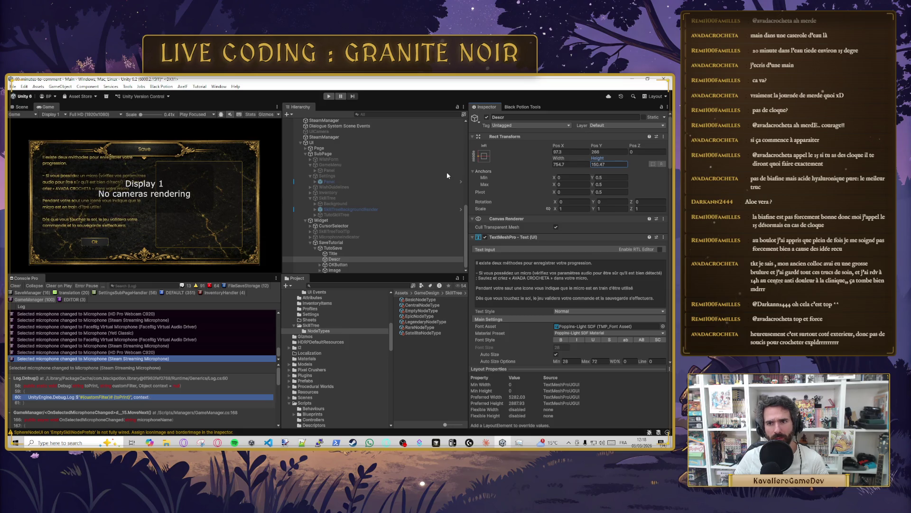
{"action": "left_click", "coordinate": [483, 155]}
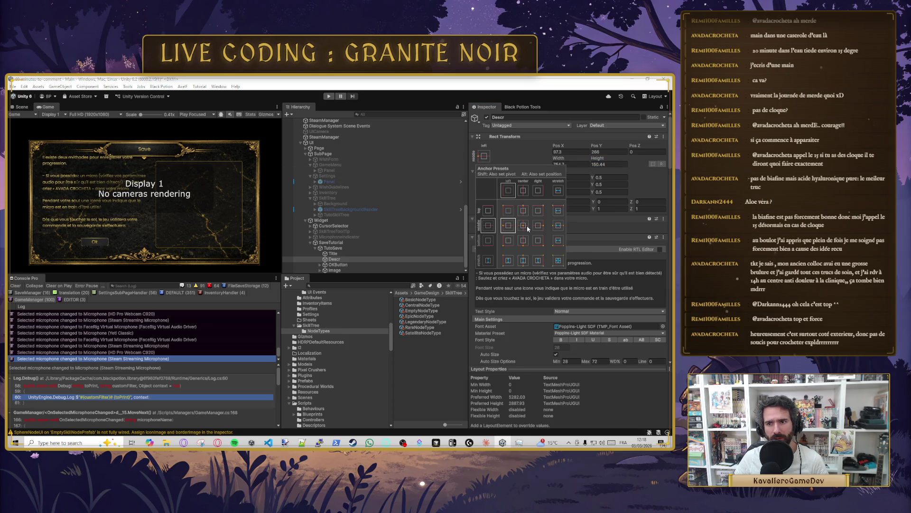
{"action": "left_click", "coordinate": [555, 261]}
Step: Set the Descr Rect Transform to Left 100 and Top 135
{"action": "left_click", "coordinate": [565, 152]}
{"action": "type", "text": "100"}
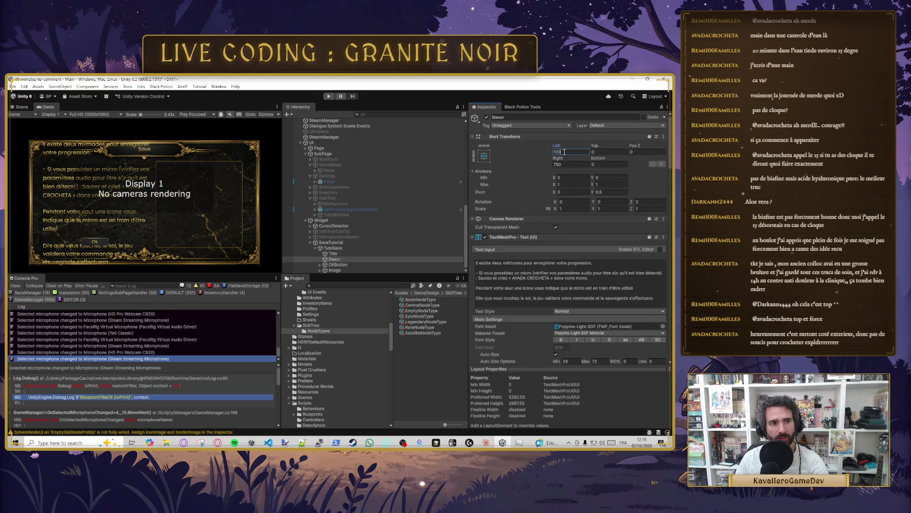
{"action": "left_click", "coordinate": [603, 151]}
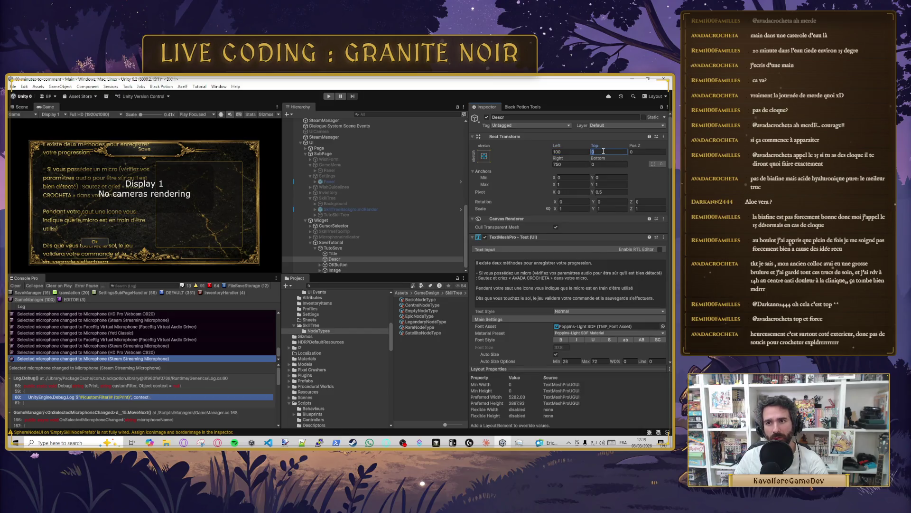
{"action": "type", "text": "41.83"}
{"action": "key", "text": "Return"}
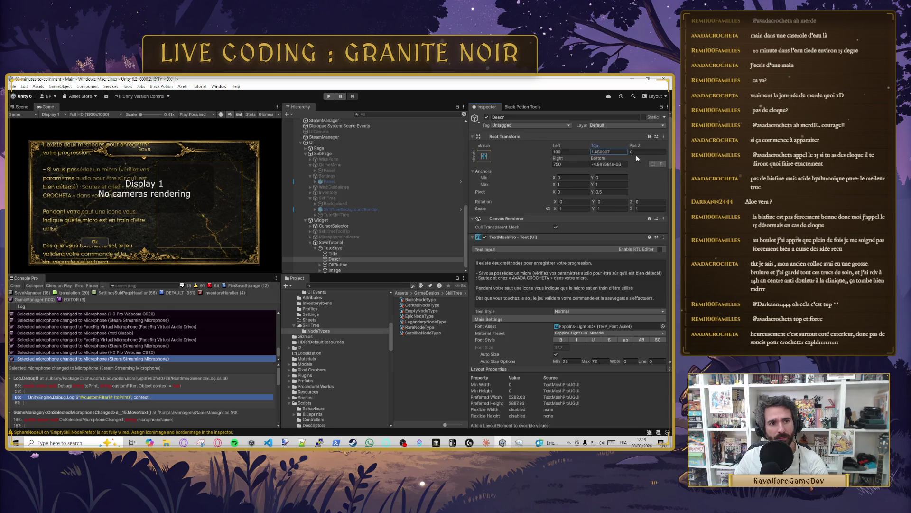
{"action": "type", "text": "135.26"}
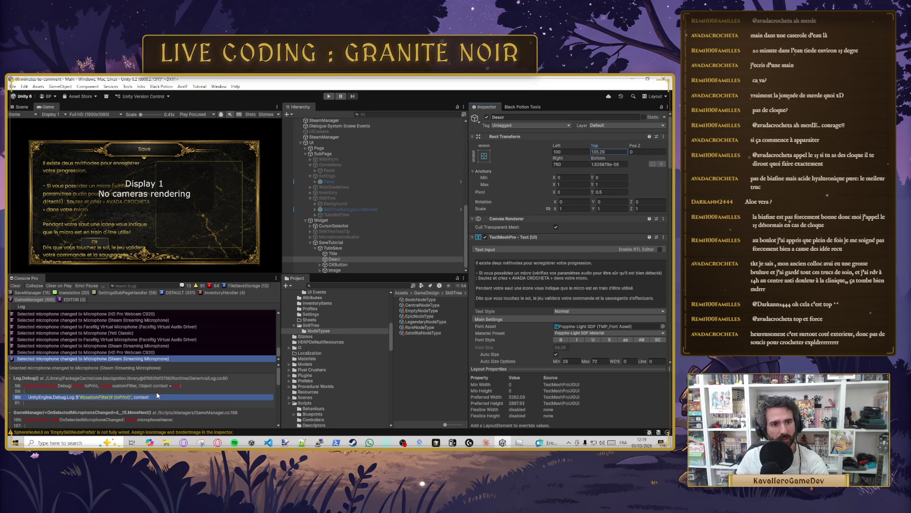
{"action": "left_click", "coordinate": [617, 149]}
{"action": "type", "text": "135"}
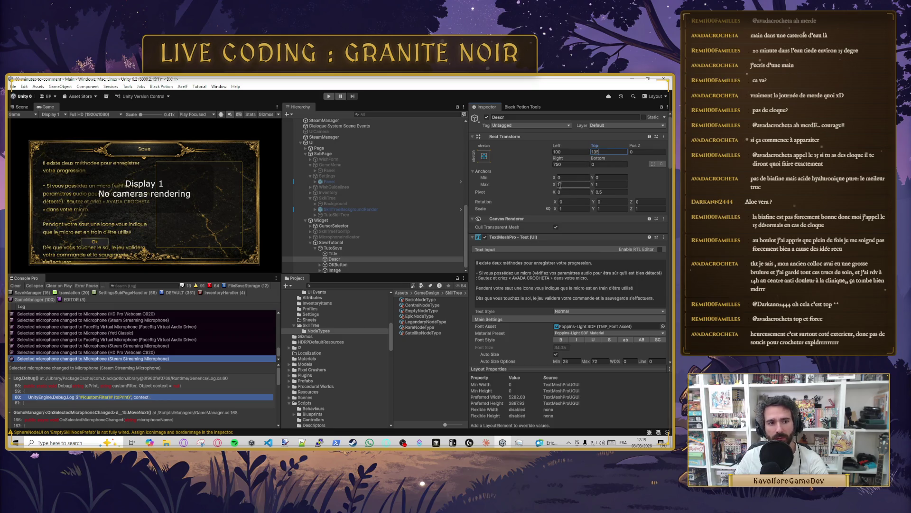
{"action": "key", "text": "Tab"}
{"action": "type", "text": "156.46"}
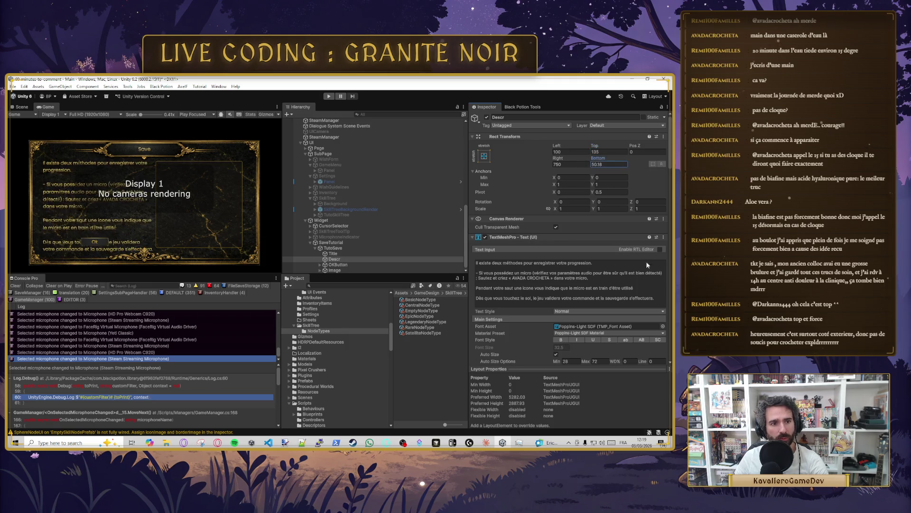
Step: Set the auto-size minimum to 20 and the bottom inset to 225
{"action": "left_click_drag", "start_coordinate": [455, 396], "coordinate": [498, 396]}
{"action": "mouse_move", "coordinate": [497, 205]}
{"action": "left_mouse_down"}
{"action": "mouse_move", "coordinate": [640, 160]}
{"action": "mouse_move", "coordinate": [631, 166]}
{"action": "left_mouse_up"}
{"action": "left_click", "coordinate": [566, 361]}
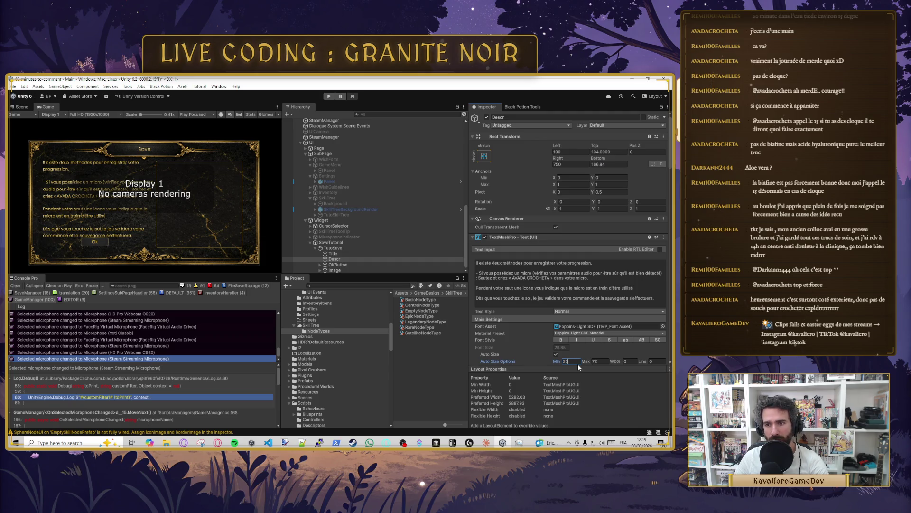
{"action": "left_click", "coordinate": [607, 165]}
{"action": "type", "text": "325.4"}
{"action": "key", "text": "BackSpace"}
{"action": "key", "text": "BackSpace"}
{"action": "key", "text": "BackSpace"}
{"action": "type", "text": "224.2"}
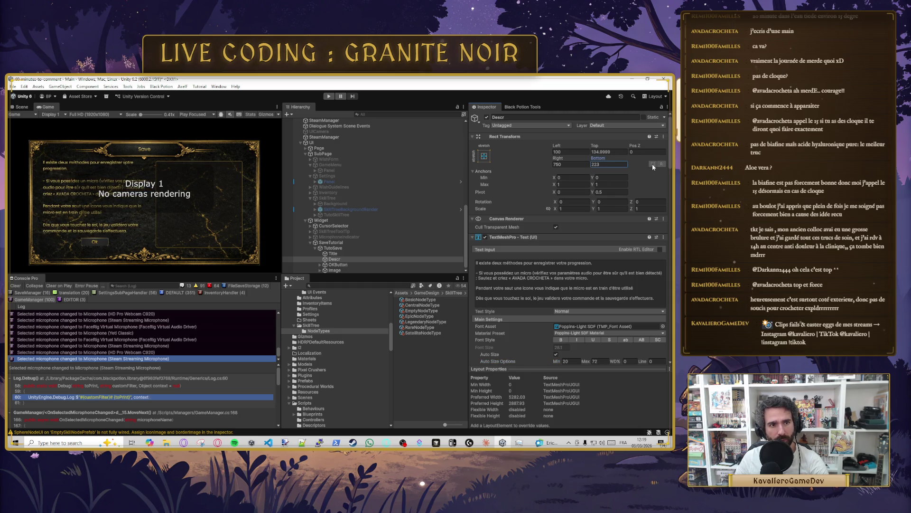
{"action": "left_click", "coordinate": [614, 165]}
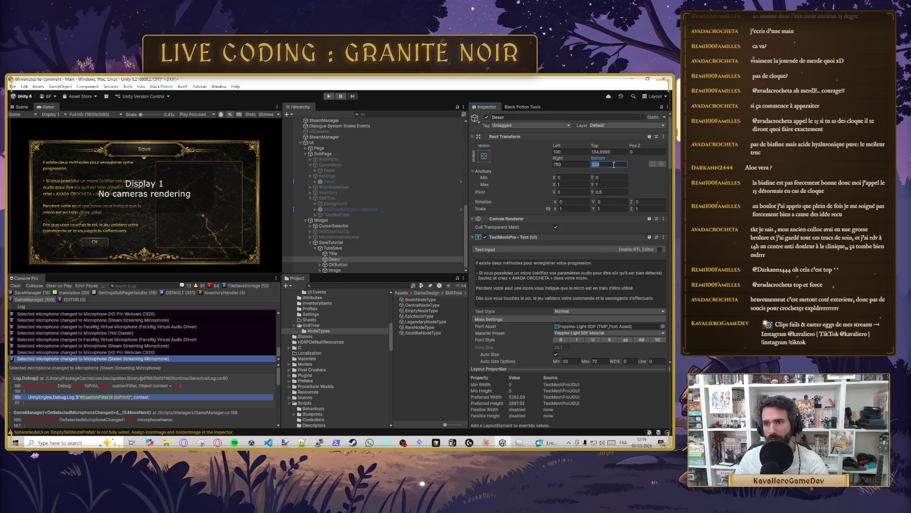
{"action": "type", "text": "225"}
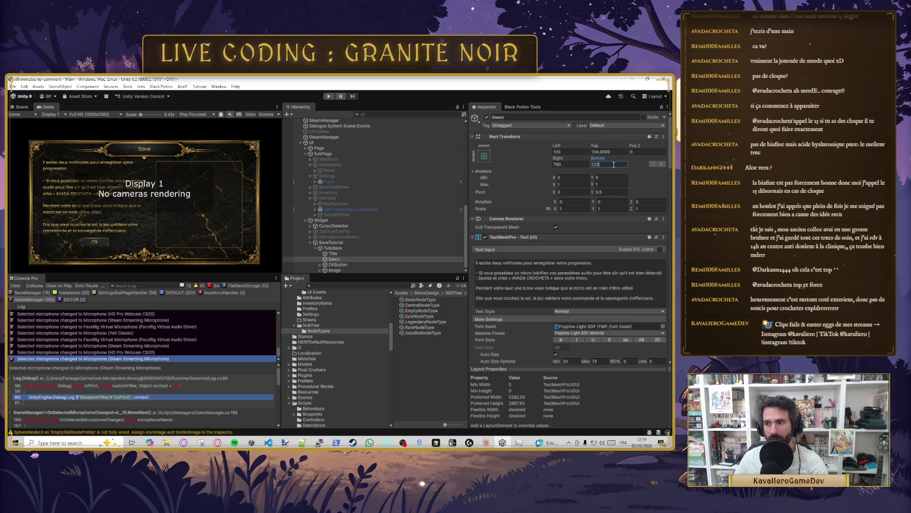
{"action": "left_click", "coordinate": [340, 266]}
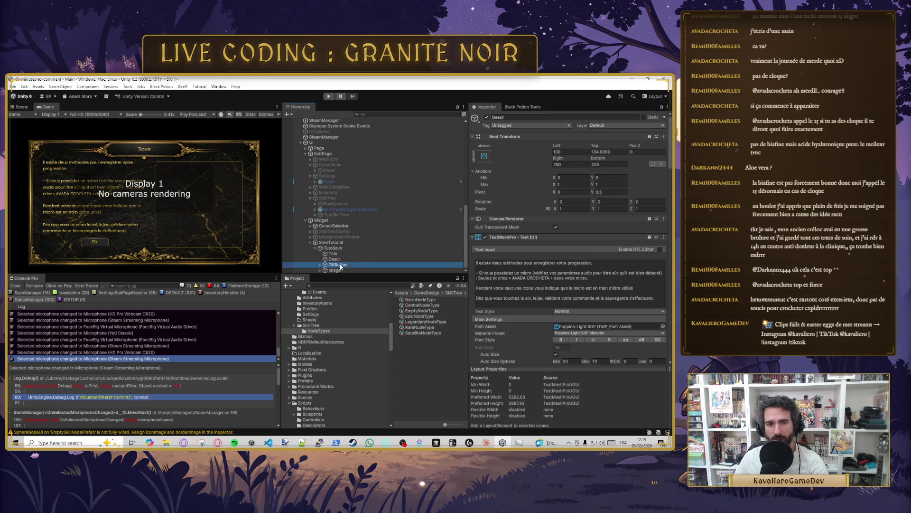
Step: Place the OK button at Pos Y -325 and Pos X 355, with width 200
{"action": "left_click", "coordinate": [599, 150]}
{"action": "left_click_drag", "start_coordinate": [599, 148], "coordinate": [557, 144]}
{"action": "left_click", "coordinate": [600, 151]}
{"action": "type", "text": "-325"}
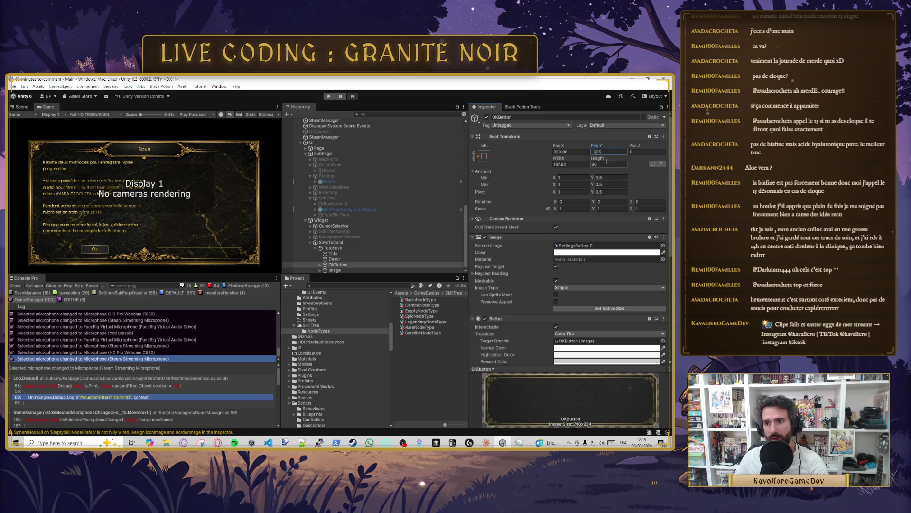
{"action": "left_click", "coordinate": [572, 153]}
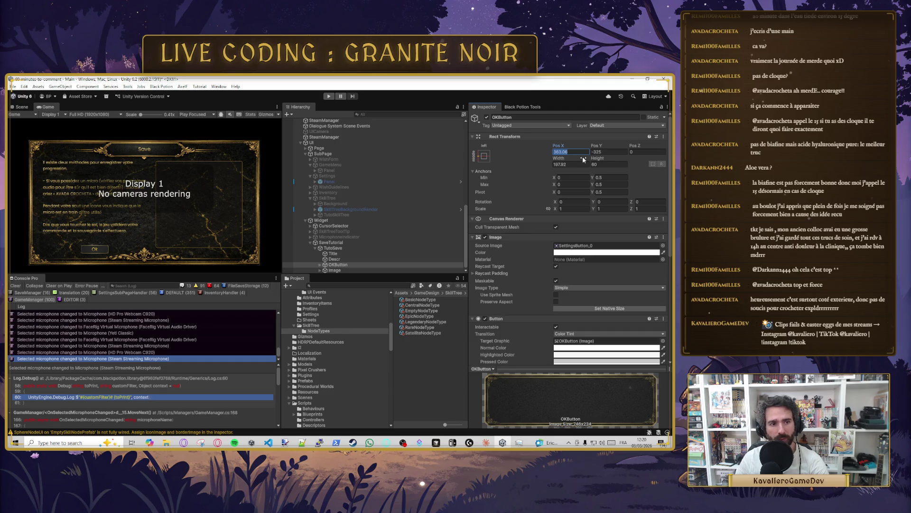
{"action": "type", "text": "35"}
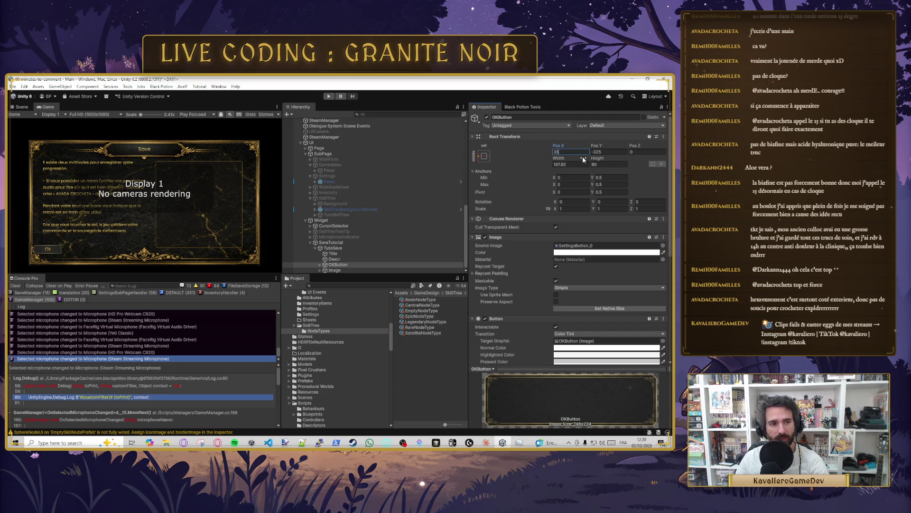
{"action": "type", "text": "5"}
{"action": "left_click", "coordinate": [579, 164]}
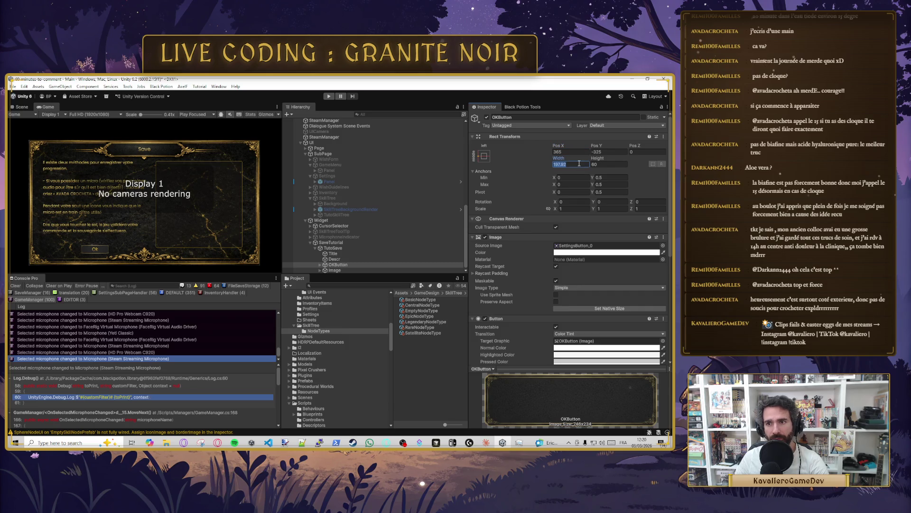
{"action": "type", "text": "200"}
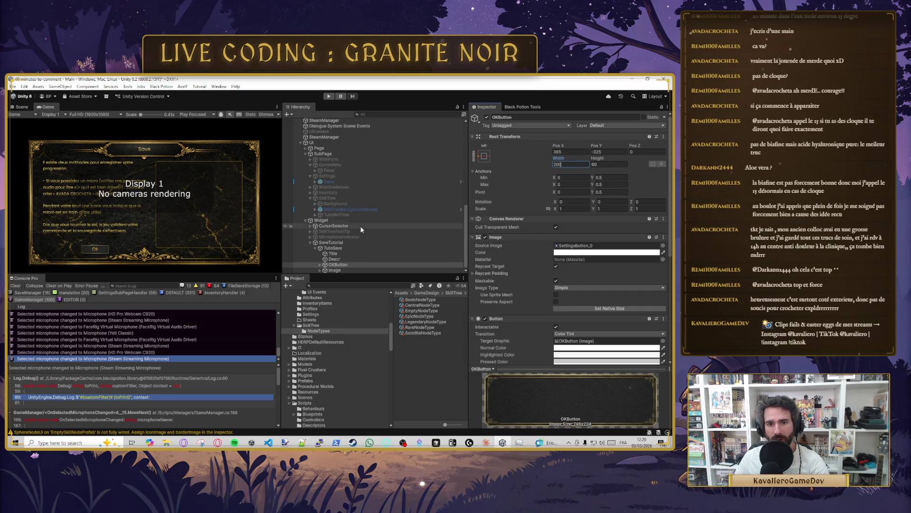
{"action": "left_click", "coordinate": [343, 260]}
Step: Give the Descr text box a Rect Transform Bottom offset of 200
{"action": "left_click", "coordinate": [606, 161]}
{"action": "left_click_drag", "start_coordinate": [606, 161], "coordinate": [573, 160]}
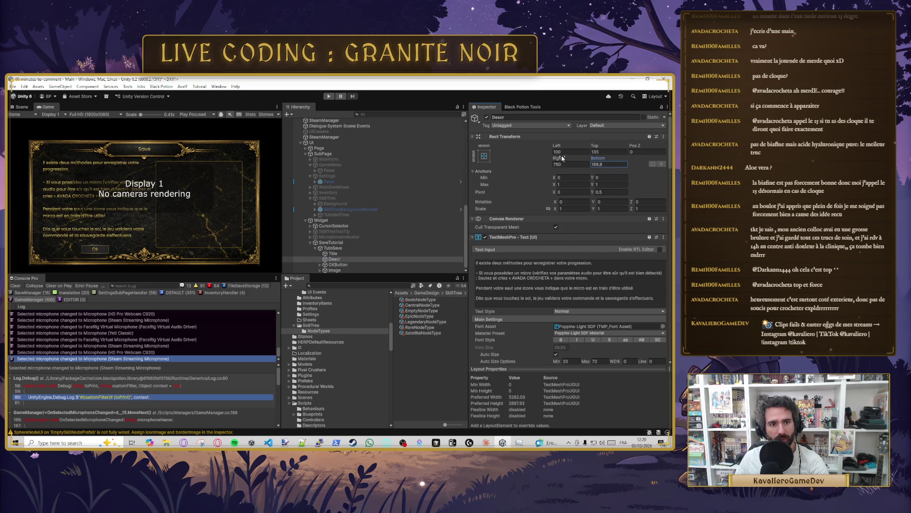
{"action": "left_click", "coordinate": [610, 164]}
{"action": "type", "text": "200"}
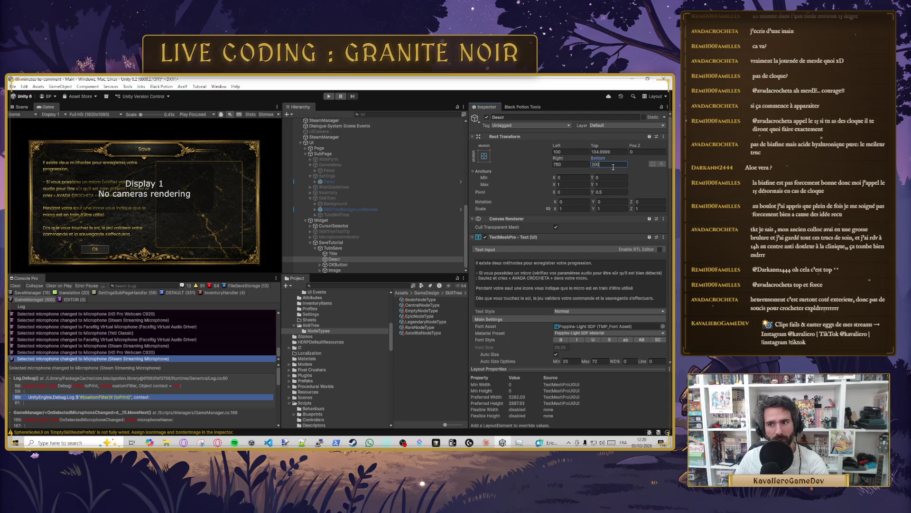
{"action": "key", "text": "Return"}
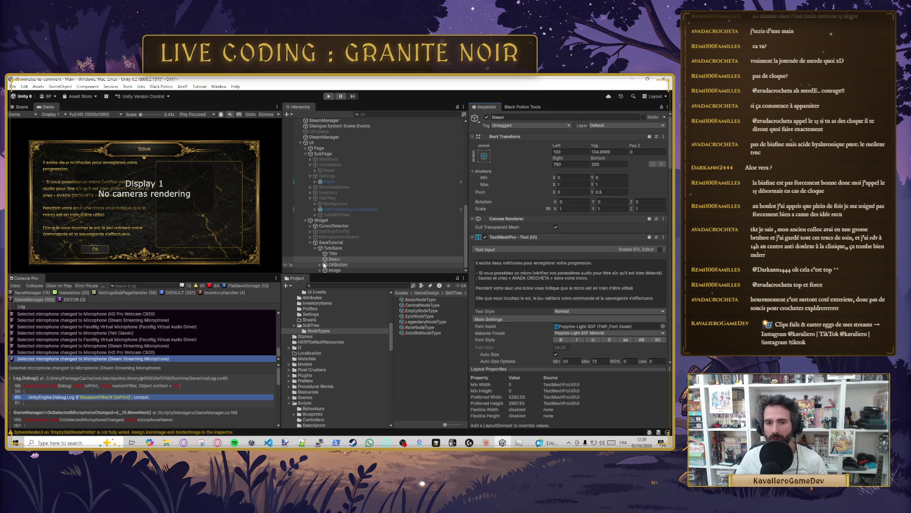
Step: Rename Descr to DescrPage1 and duplicate it as DescrPage2
{"action": "left_click", "coordinate": [513, 118]}
{"action": "left_click", "coordinate": [517, 117]}
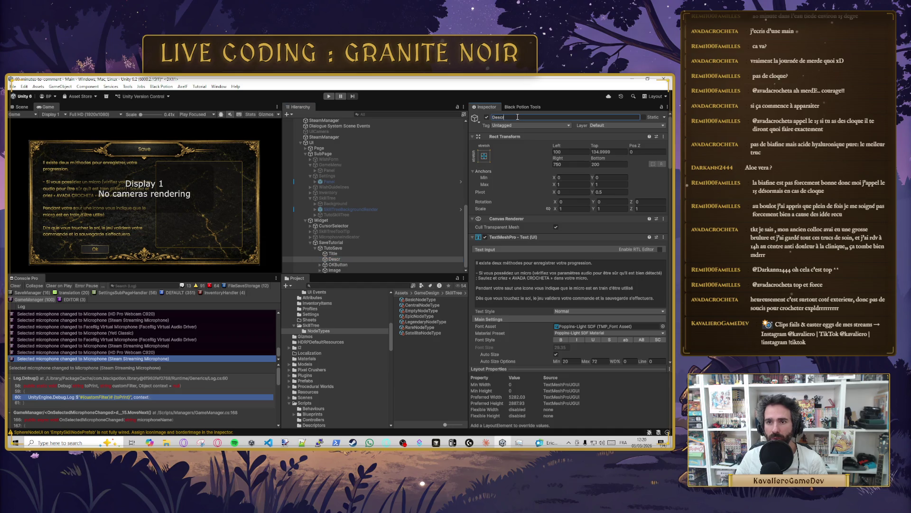
{"action": "type", "text": "Page1"}
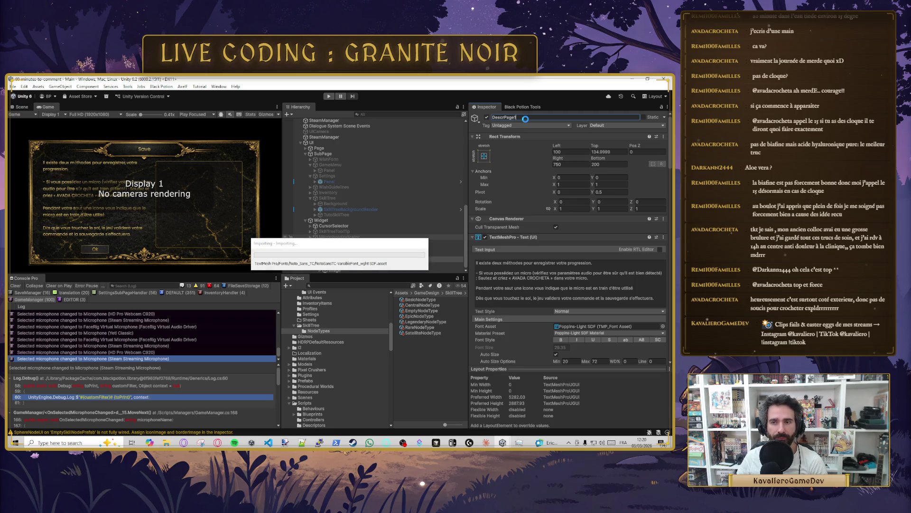
{"action": "left_click", "coordinate": [363, 260]}
{"action": "key", "text": "ctrl+d"}
{"action": "left_click", "coordinate": [519, 119]}
{"action": "type", "text": "DescrPage2"}
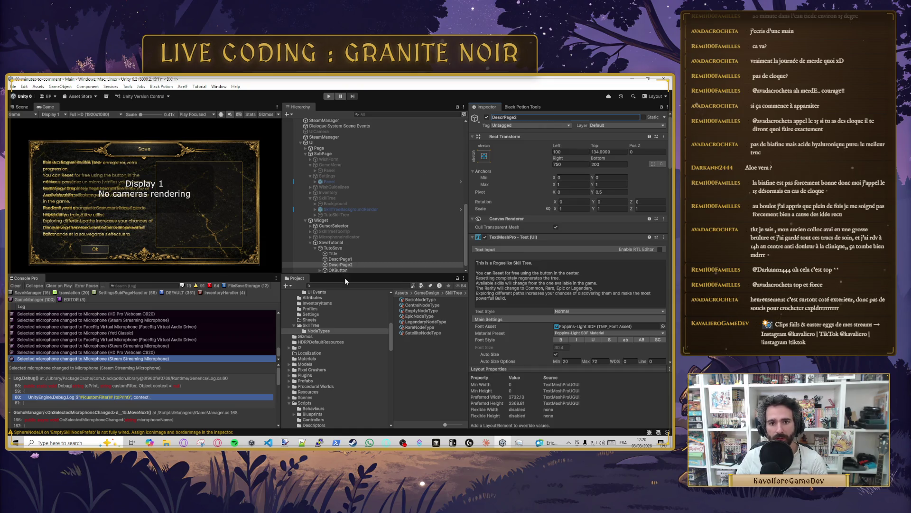
{"action": "left_click", "coordinate": [347, 259]}
Step: Deactivate DescrPage1 and remove its I2 Localize component
{"action": "key", "text": "alt+shift+a"}
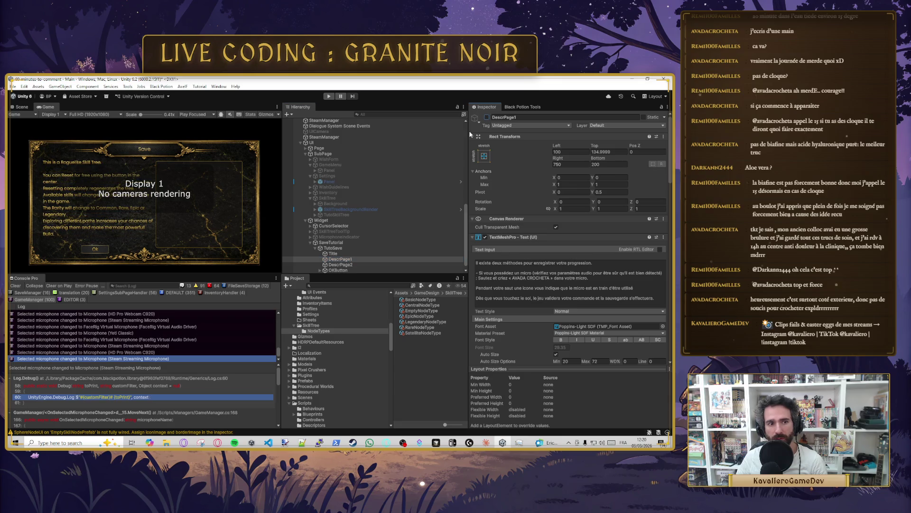
{"action": "left_click", "coordinate": [361, 265]}
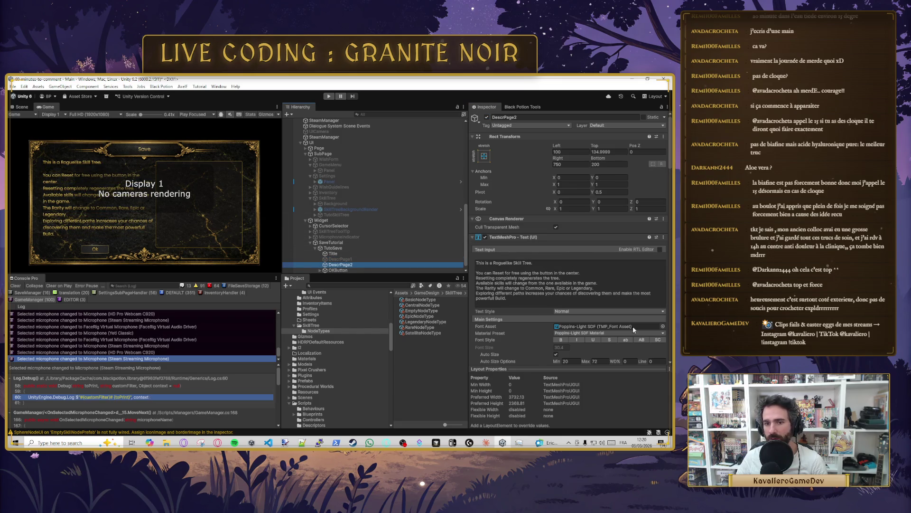
{"action": "left_click", "coordinate": [338, 259]}
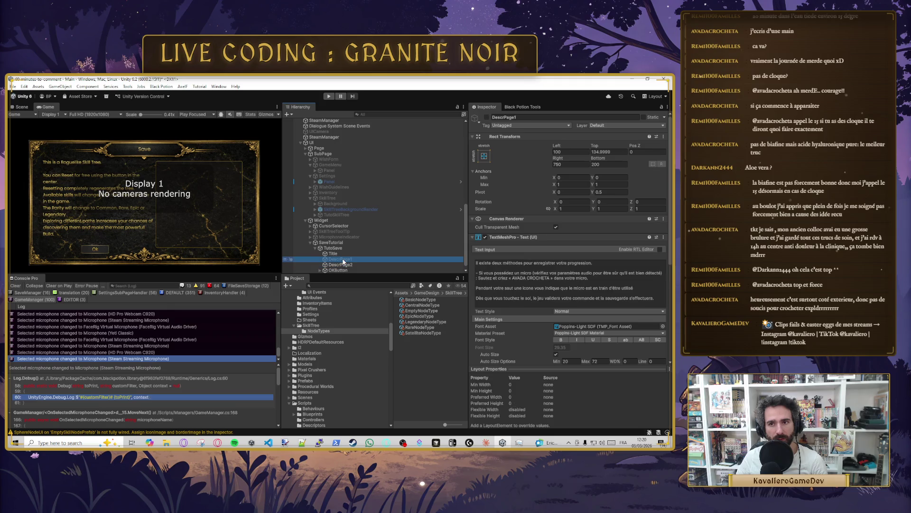
{"action": "scroll", "coordinate": [542, 300], "scroll_direction": "down", "scroll_amount": 10}
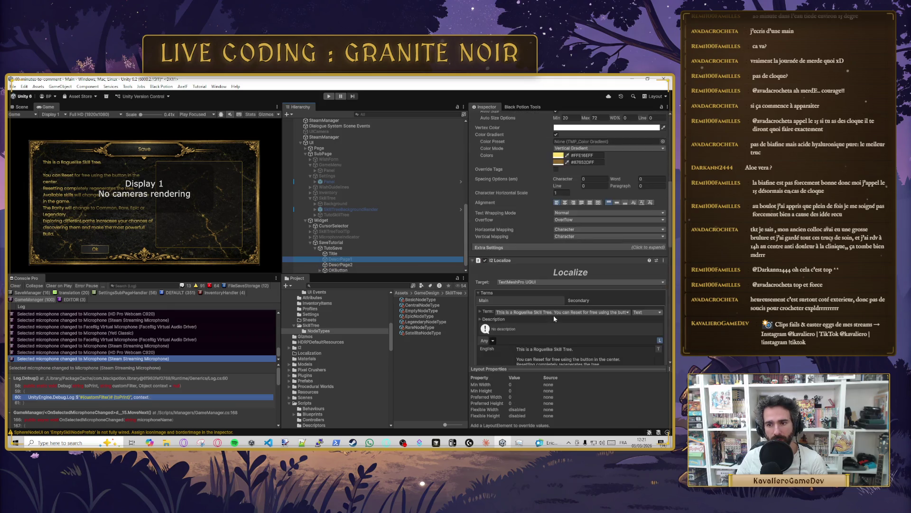
{"action": "right_click", "coordinate": [515, 186]}
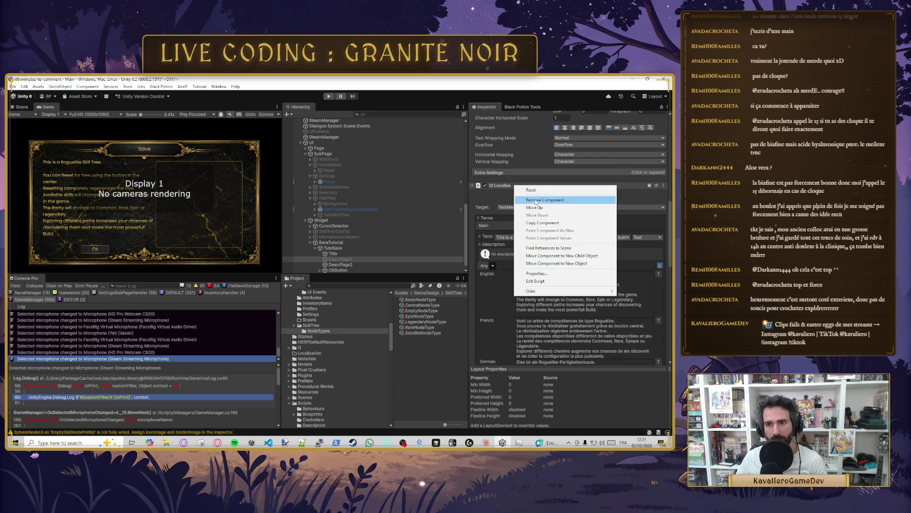
{"action": "left_click", "coordinate": [529, 200]}
{"action": "scroll", "coordinate": [531, 222], "scroll_direction": "up", "scroll_amount": 5}
{"action": "left_click", "coordinate": [513, 228]}
{"action": "key", "text": "ctrl+s"}
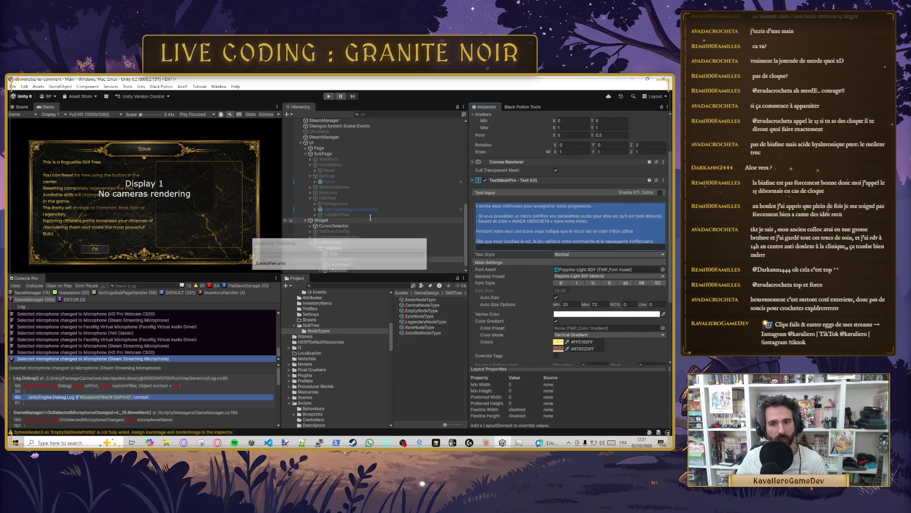
Step: Remove DescrPage2's I2 Localize component and save the scene
{"action": "left_click", "coordinate": [340, 264]}
{"action": "scroll", "coordinate": [537, 257], "scroll_direction": "down", "scroll_amount": 5}
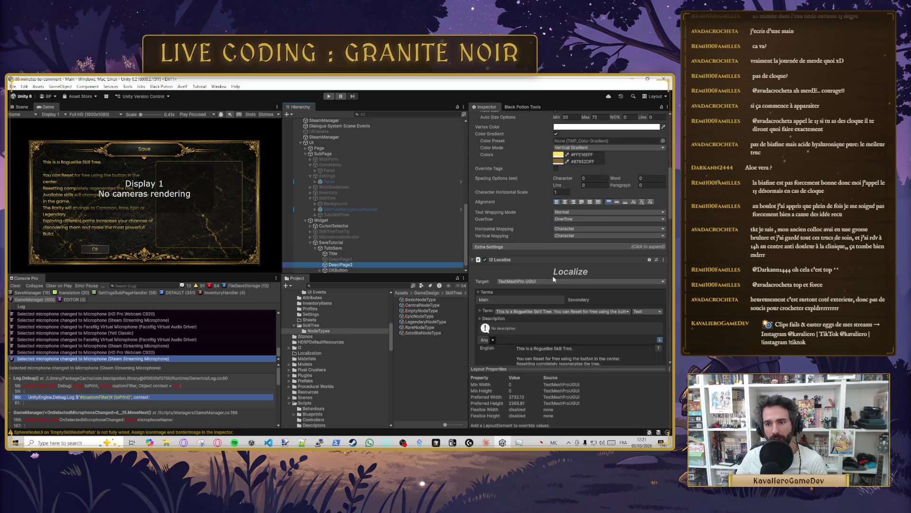
{"action": "right_click", "coordinate": [522, 259]}
{"action": "left_click", "coordinate": [551, 275]}
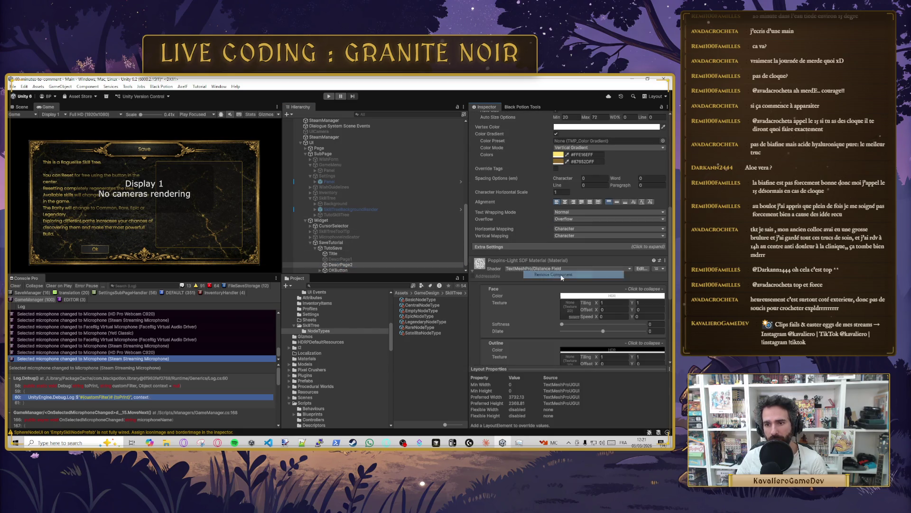
{"action": "key", "text": "ctrl+s"}
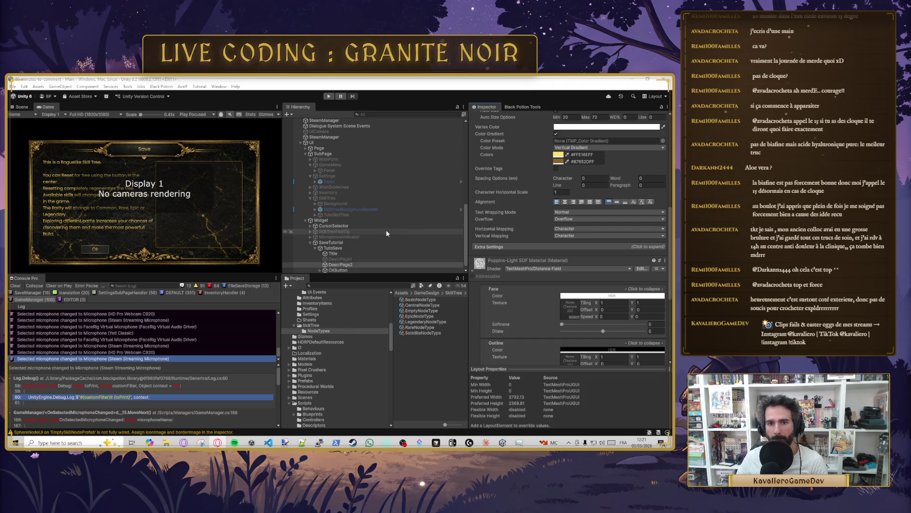
Step: Replace DescrPage2's English text with the pasted French manual-save text, deleting the Option 2 heading
{"action": "scroll", "coordinate": [505, 168], "scroll_direction": "up", "scroll_amount": 5}
{"action": "left_click", "coordinate": [506, 169]}
{"action": "key", "text": "ctrl+a"}
{"action": "key", "text": "ctrl+v"}
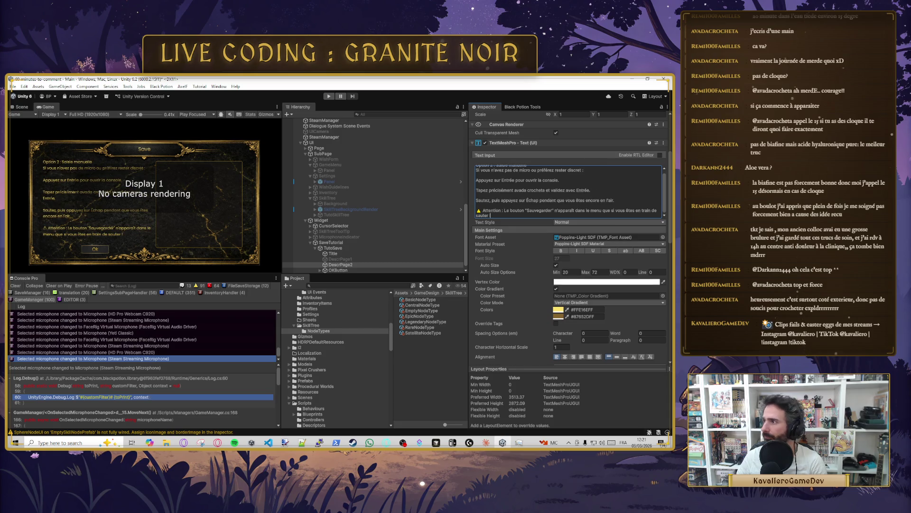
{"action": "key", "text": "ctrl+a"}
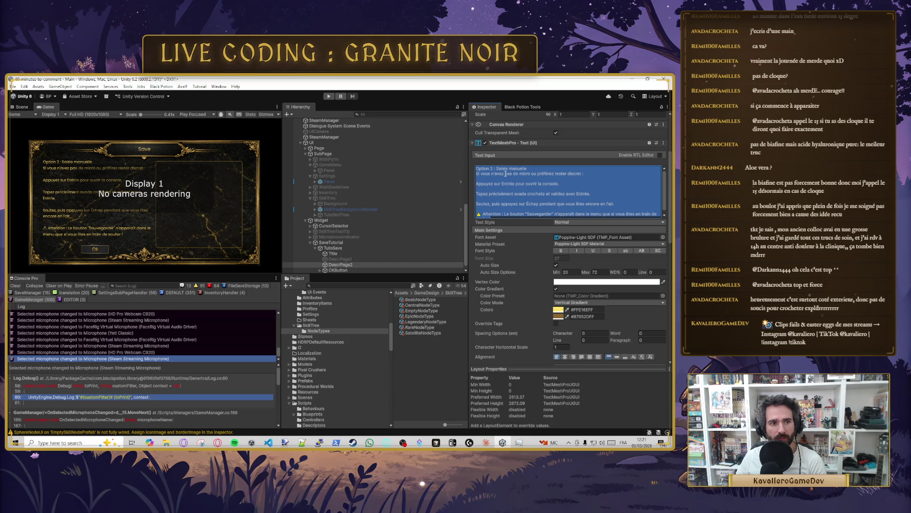
{"action": "left_click_drag", "start_coordinate": [530, 169], "coordinate": [476, 168]}
{"action": "key", "text": "BackSpace"}
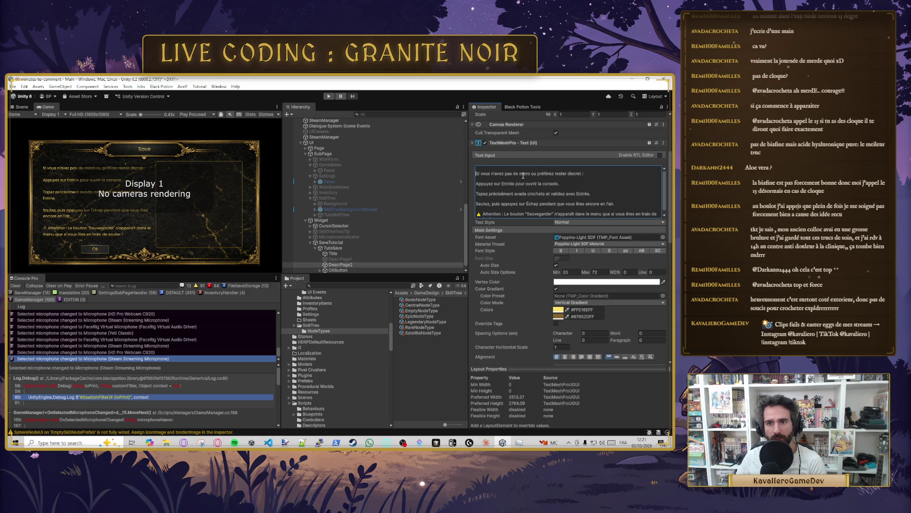
{"action": "key", "text": "BackSpace"}
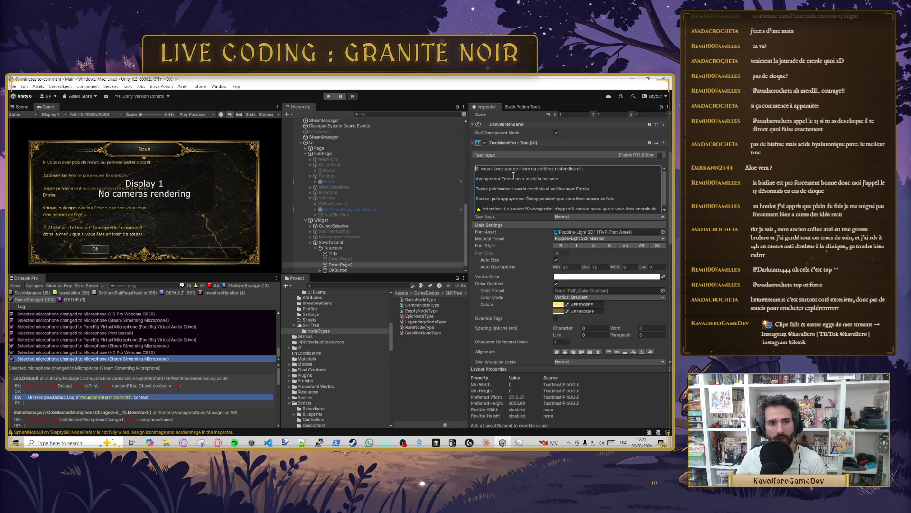
Step: Add quotes before avada and a period after the l'air sentence, then start a Sauvegarder line
{"action": "left_click", "coordinate": [562, 179]}
{"action": "key", "text": "ctrl+a"}
{"action": "left_click", "coordinate": [520, 188]}
{"action": "key", "text": "alt+shift"}
{"action": "type", "text": "\""}
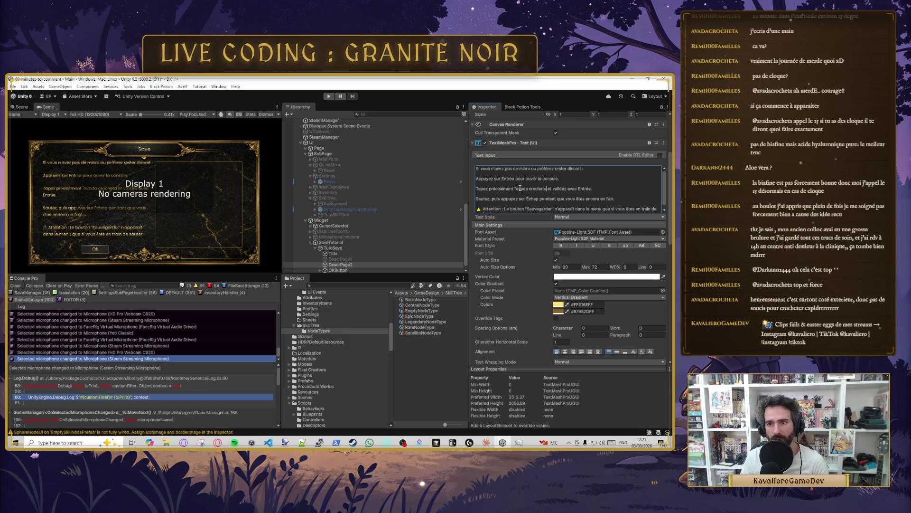
{"action": "type", "text": "'"}
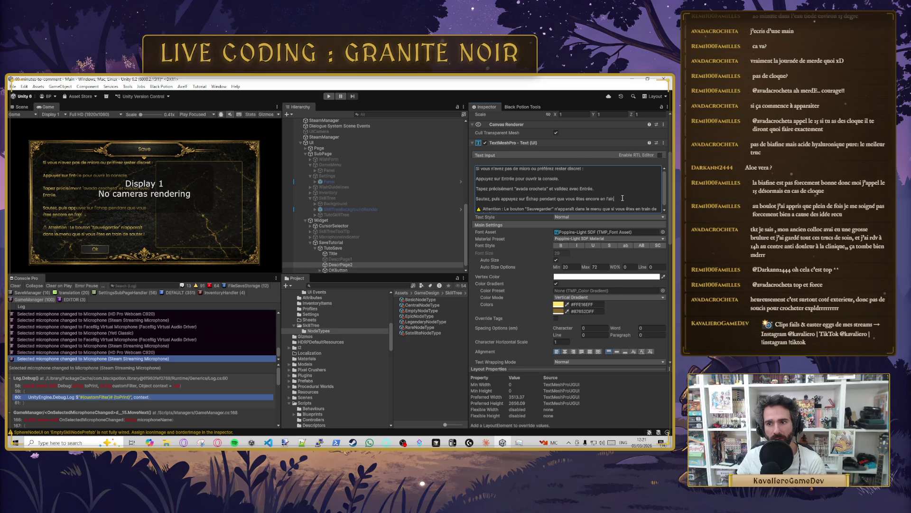
{"action": "scroll", "coordinate": [546, 204], "scroll_direction": "down", "scroll_amount": 1}
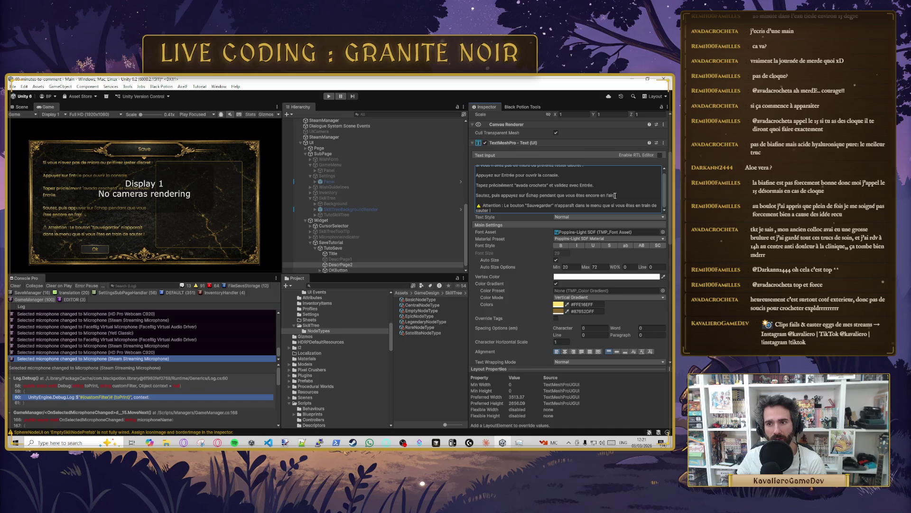
{"action": "type", "text": "."}
{"action": "key", "text": "Return"}
{"action": "type", "text": "Un bo"}
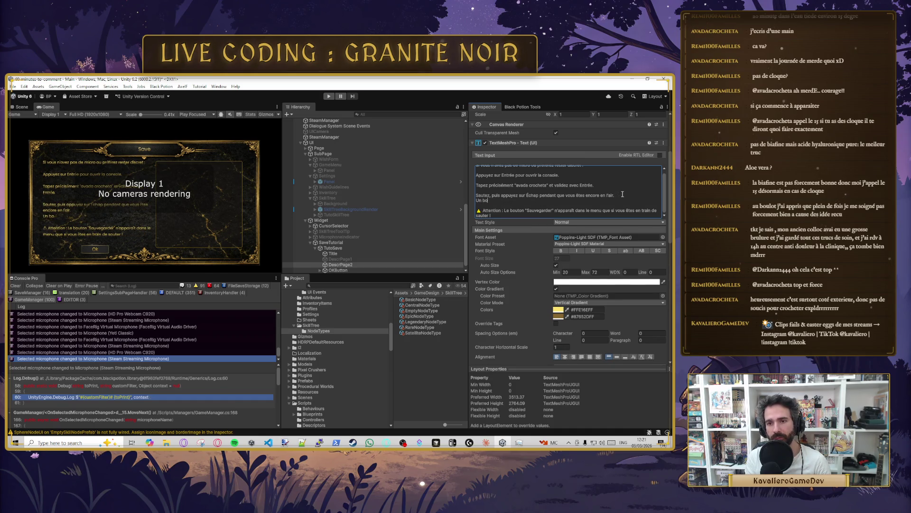
{"action": "type", "text": "uton squ"}
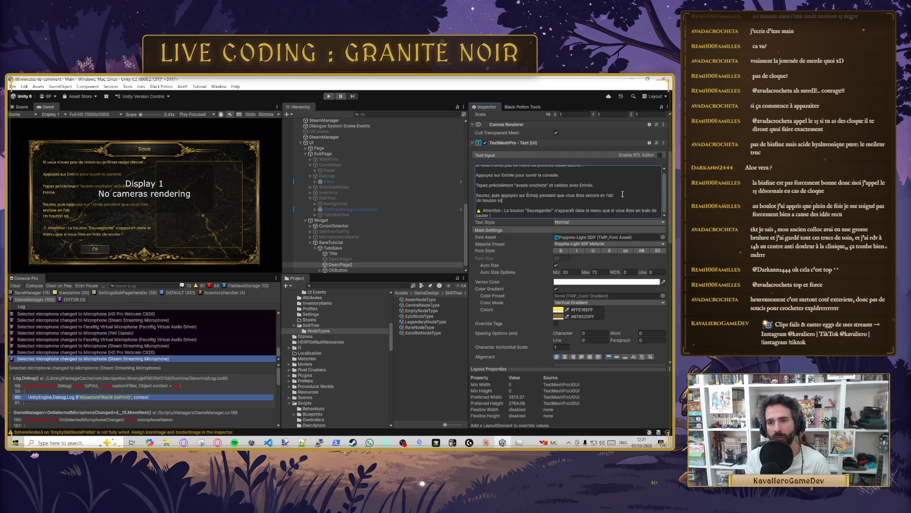
{"action": "key", "text": "BackSpace"}
{"action": "key", "text": "BackSpace"}
{"action": "type", "text": "auvegarder devrait"}
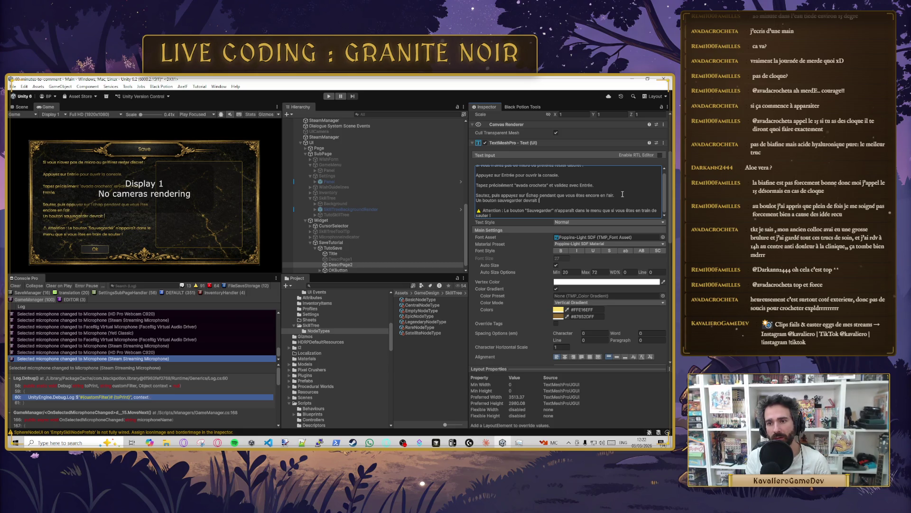
{"action": "key", "text": "alt+shift"}
Step: Delete the warning line and rewrite the last sentence to end 'apparaîtra dans le menu.'
{"action": "left_click_drag", "start_coordinate": [504, 210], "coordinate": [476, 200]}
{"action": "key", "text": "BackSpace"}
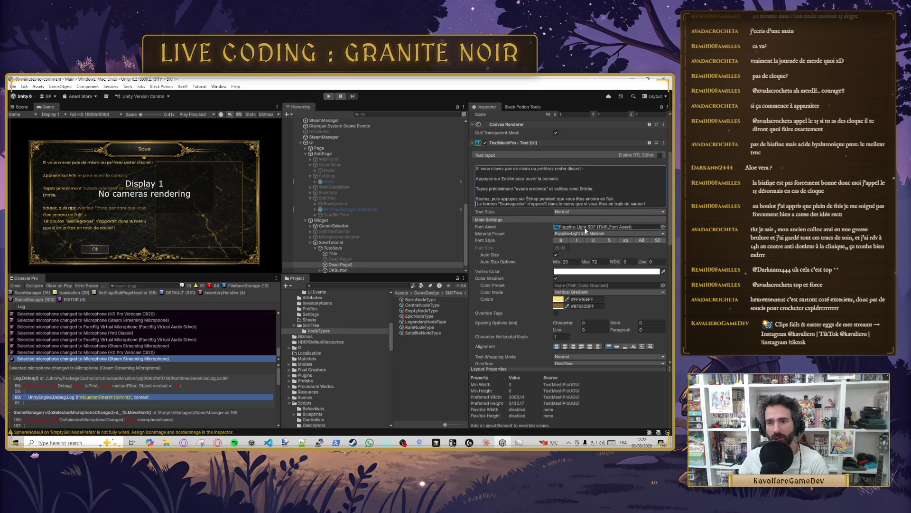
{"action": "key", "text": "Delete"}
{"action": "double_click", "coordinate": [531, 204]}
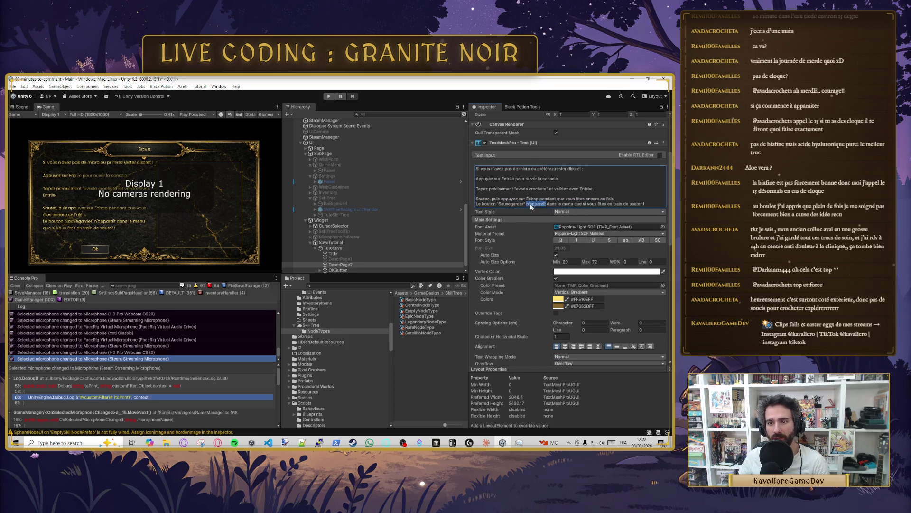
{"action": "type", "text": "appa"}
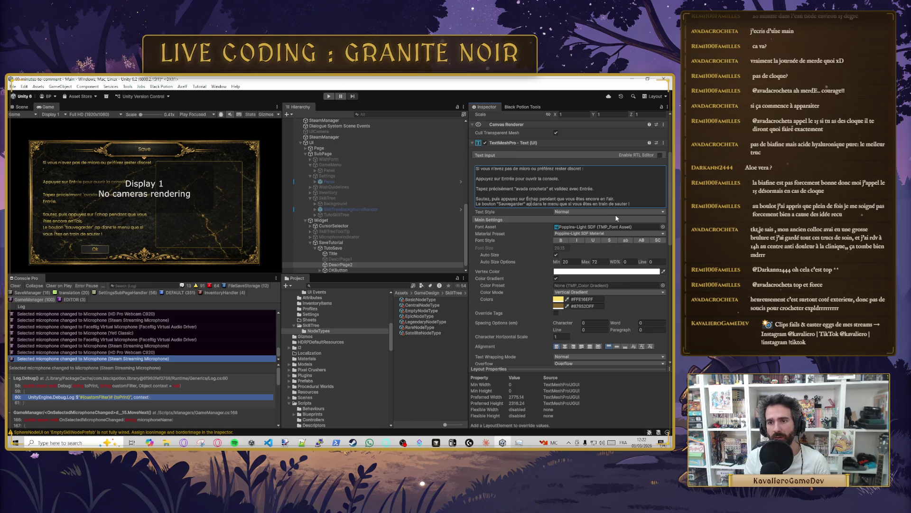
{"action": "type", "text": "raîtra"}
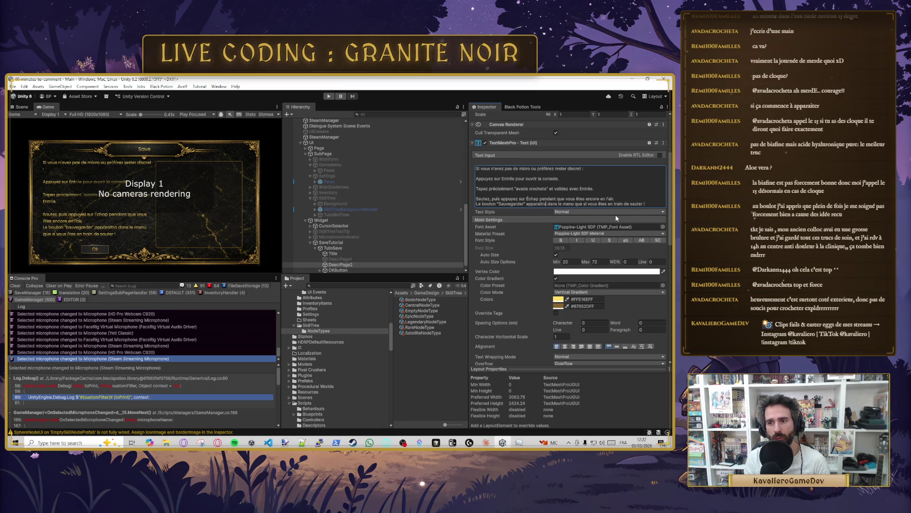
{"action": "left_click_drag", "start_coordinate": [574, 204], "coordinate": [645, 204]}
{"action": "type", "text": "et en"}
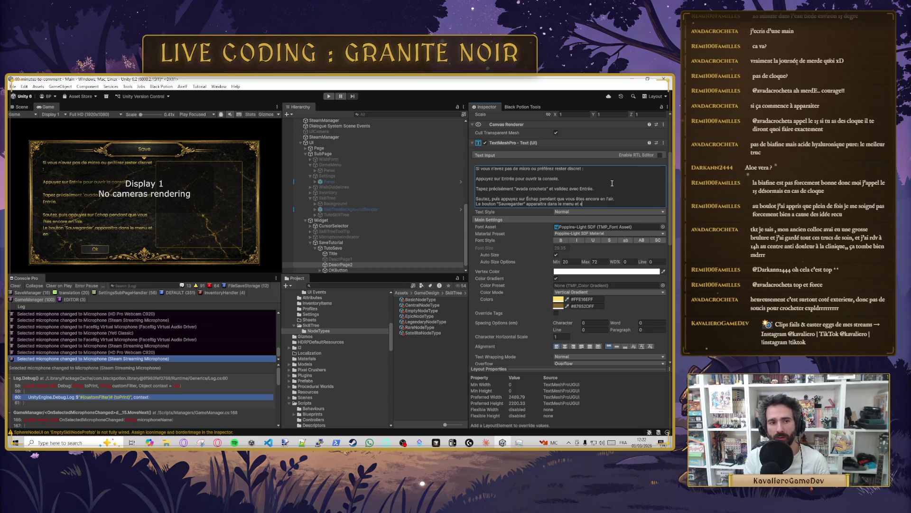
{"action": "key", "text": "BackSpace"}
{"action": "key", "text": "BackSpace"}
{"action": "key", "text": "BackSpace"}
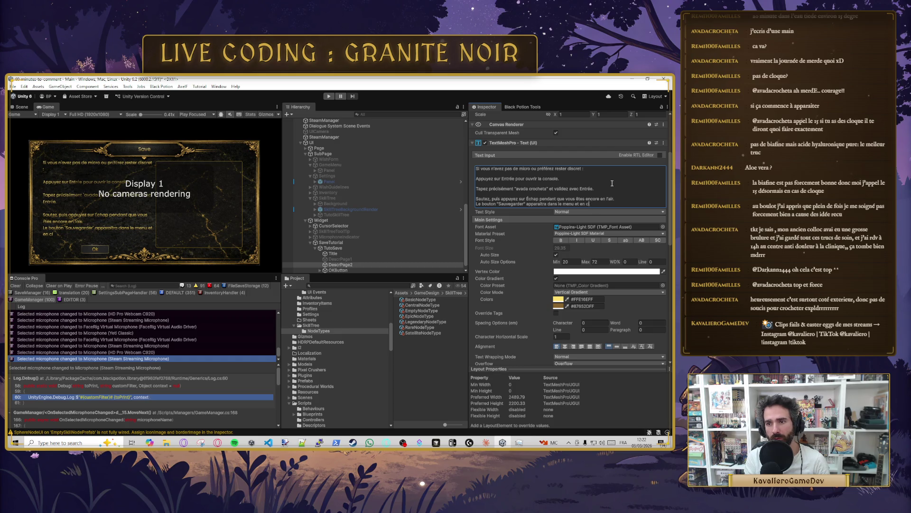
{"action": "type", "text": "."}
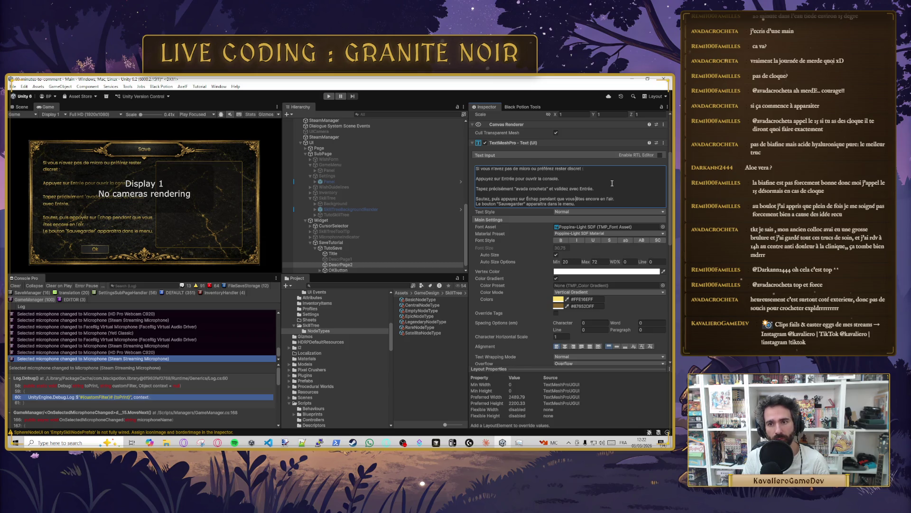
Step: Add a blank line before the last sentence and delete 'ou préférez rester discret'
{"action": "left_click", "coordinate": [627, 198]}
{"action": "key", "text": "Return"}
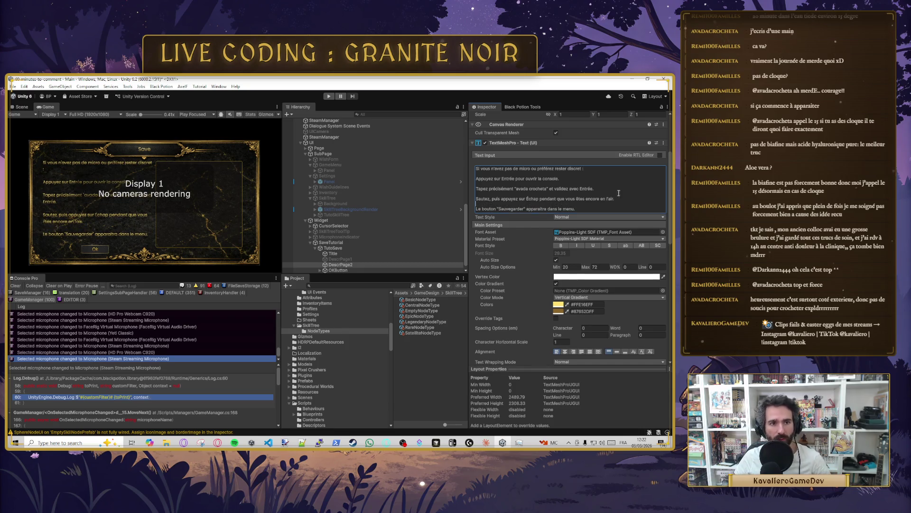
{"action": "scroll", "coordinate": [547, 200], "scroll_direction": "up", "scroll_amount": 2}
{"action": "left_click_drag", "start_coordinate": [532, 225], "coordinate": [576, 227]}
{"action": "key", "text": "BackSpace"}
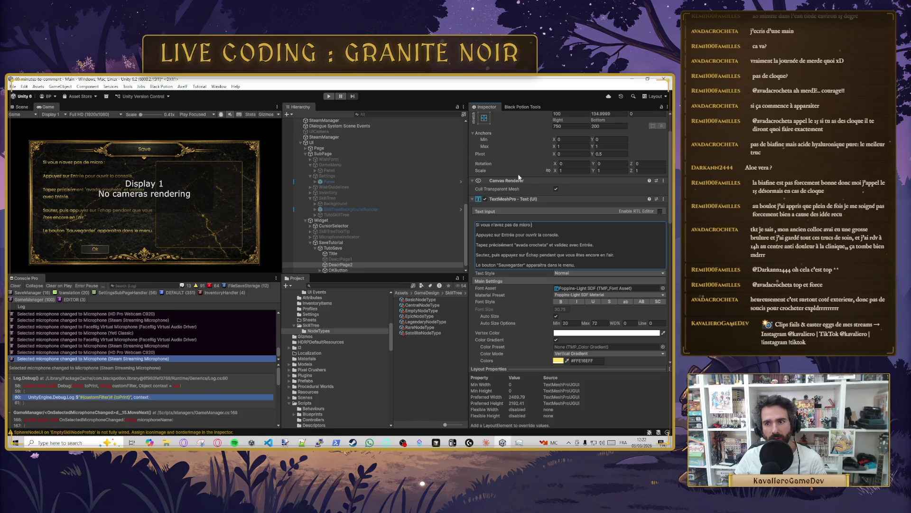
Step: Set the Top offset of DescrPage2 and DescrPage1 to 140 and save the scene
{"action": "scroll", "coordinate": [587, 165], "scroll_direction": "up", "scroll_amount": 2}
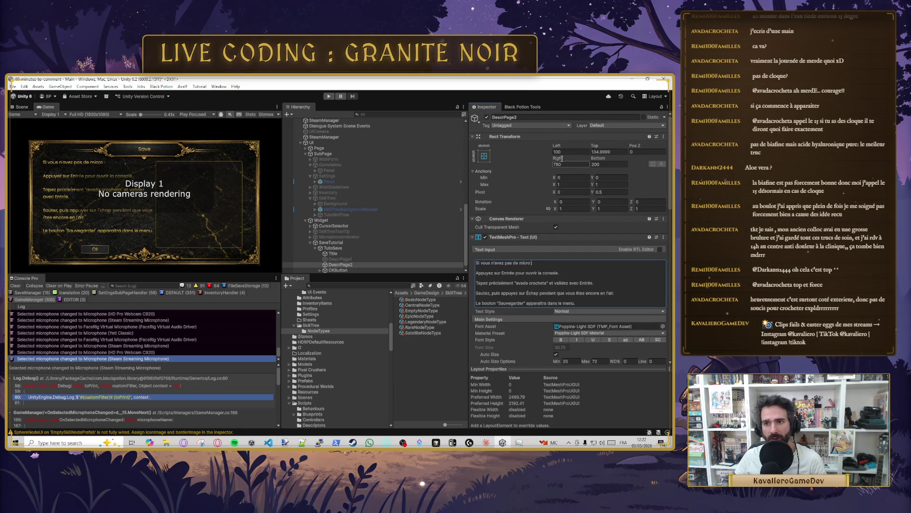
{"action": "left_click", "coordinate": [606, 151]}
{"action": "type", "text": "140"}
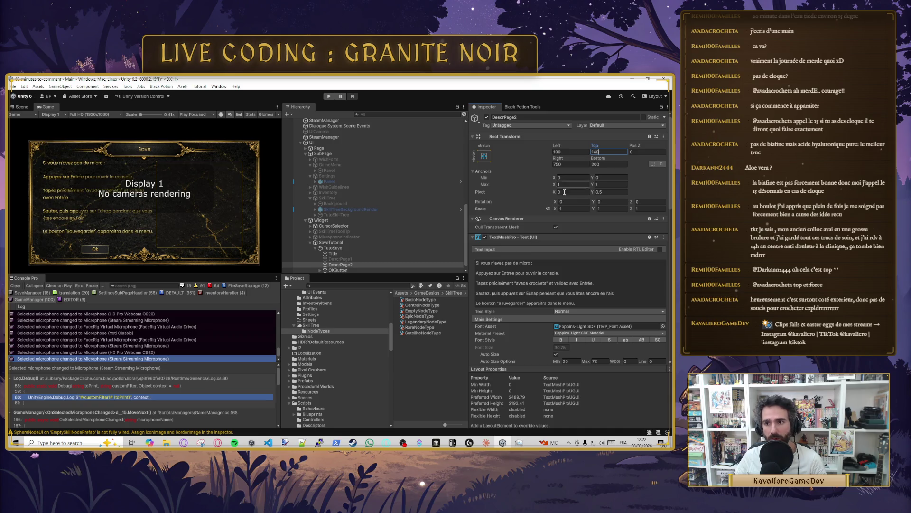
{"action": "left_click", "coordinate": [363, 258]}
{"action": "left_click", "coordinate": [599, 151]}
{"action": "type", "text": "140"}
{"action": "key", "text": "ctrl+s"}
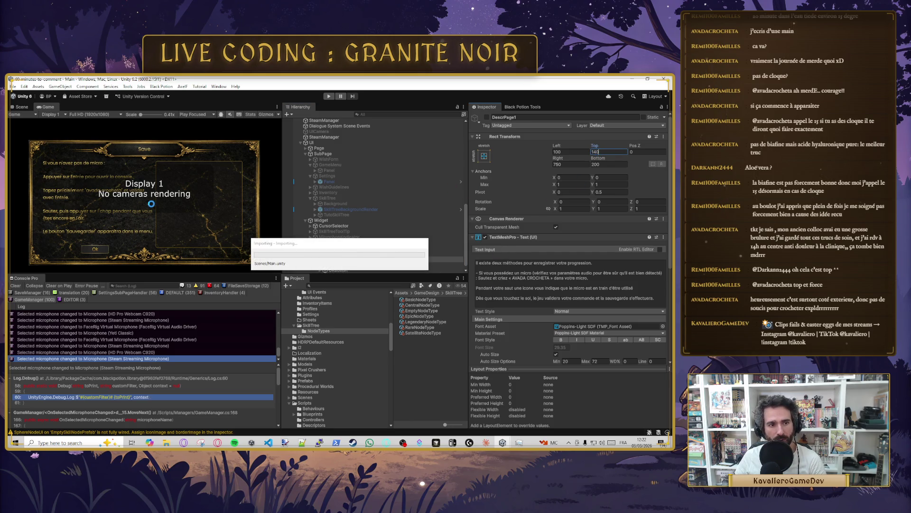
Step: Make DescrPage1 active and deactivate DescrPage2
{"action": "left_click", "coordinate": [346, 265]}
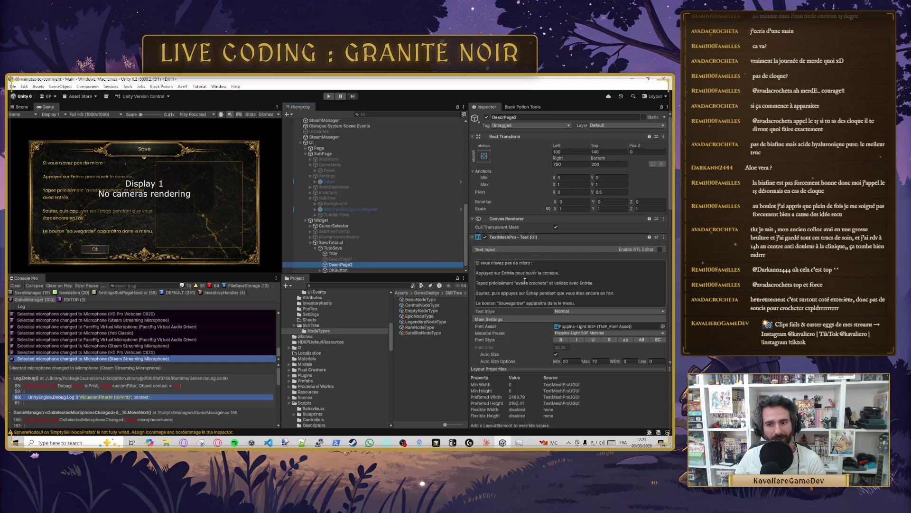
{"action": "left_click", "coordinate": [399, 259]}
{"action": "left_click", "coordinate": [486, 117]}
{"action": "left_click", "coordinate": [360, 265]}
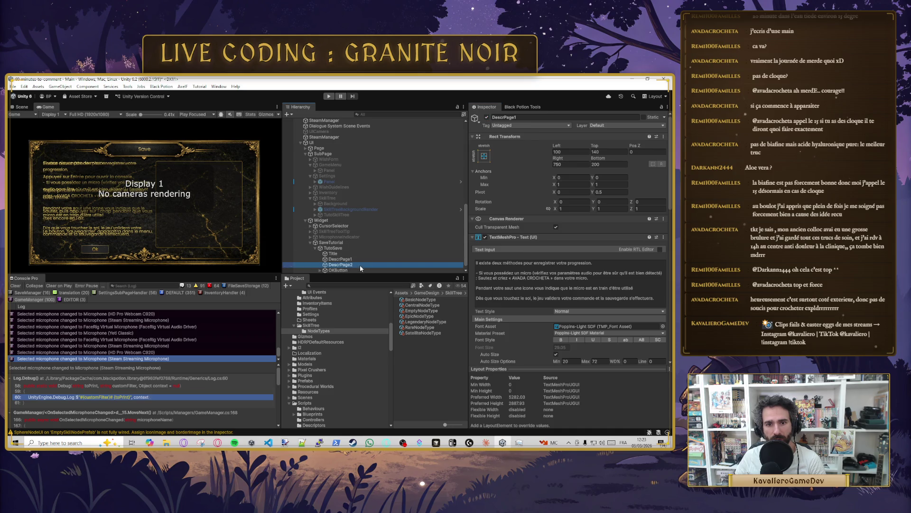
{"action": "left_click", "coordinate": [486, 116]}
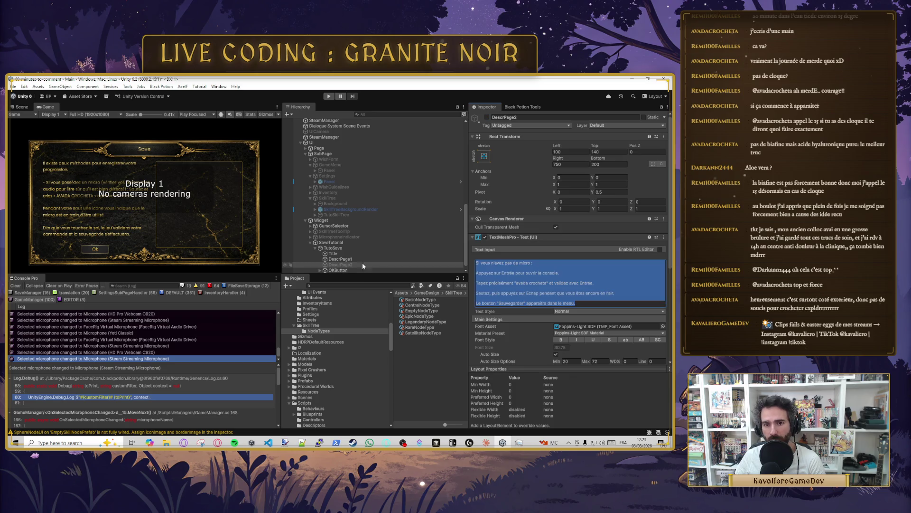
Step: In DescrPage1's text, delete the dash before 'Si vous possédez' and the trailing 'dans votre micro.'
{"action": "left_click", "coordinate": [344, 259]}
{"action": "left_click", "coordinate": [479, 274]}
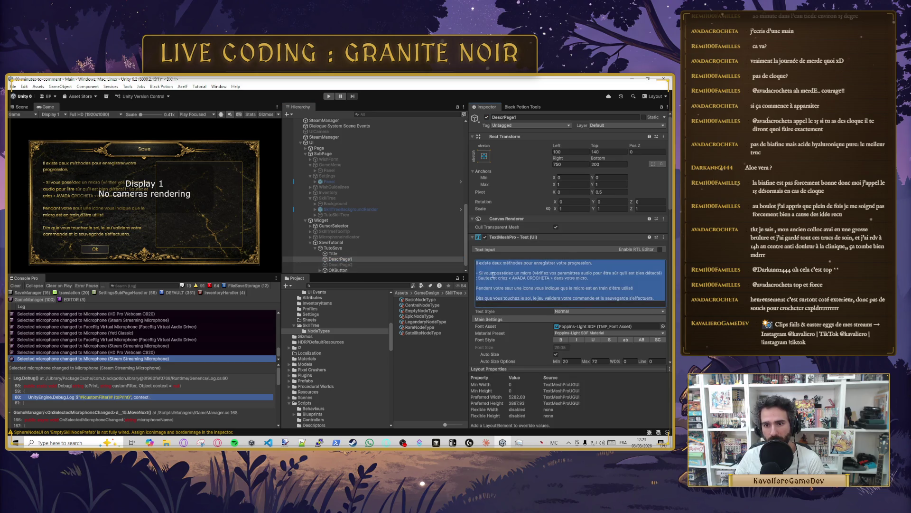
{"action": "left_click", "coordinate": [480, 273]}
{"action": "key", "text": "BackSpace"}
{"action": "key", "text": "BackSpace"}
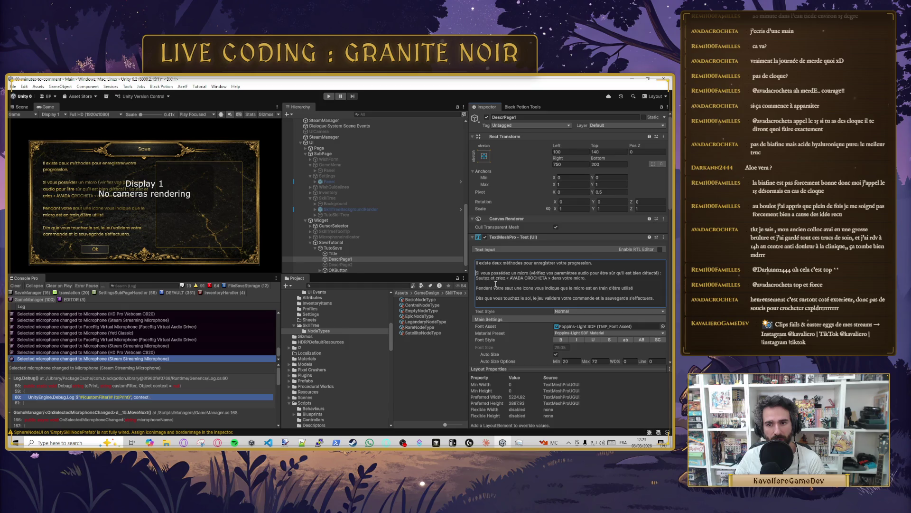
{"action": "key", "text": "ctrl+a"}
{"action": "left_click", "coordinate": [552, 280]}
{"action": "left_click_drag", "start_coordinate": [560, 280], "coordinate": [584, 282]}
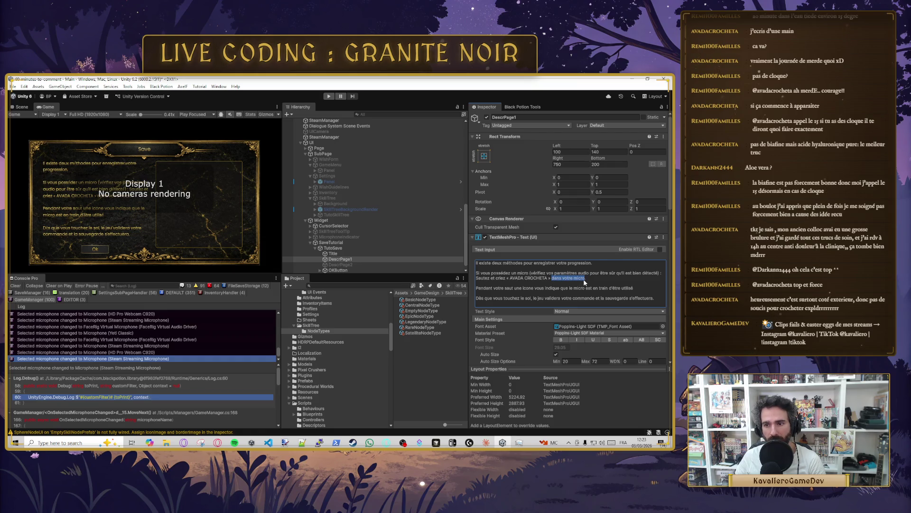
{"action": "left_click", "coordinate": [593, 280]}
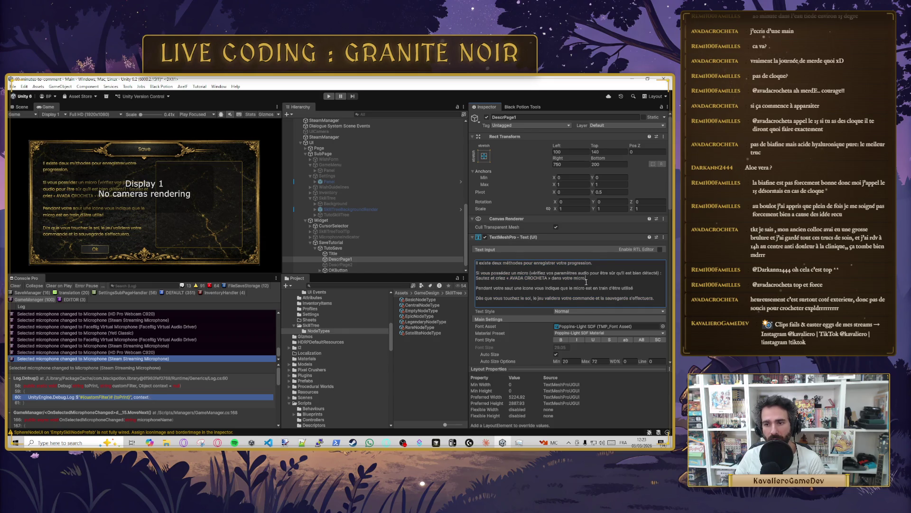
{"action": "key", "text": "BackSpace"}
{"action": "key", "text": "BackSpace"}
{"action": "key", "text": "BackSpace"}
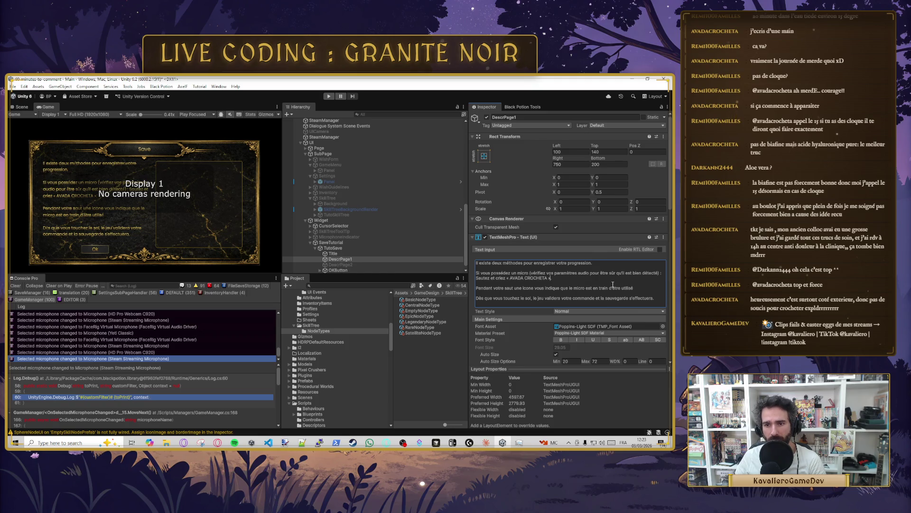
{"action": "left_click", "coordinate": [550, 280]}
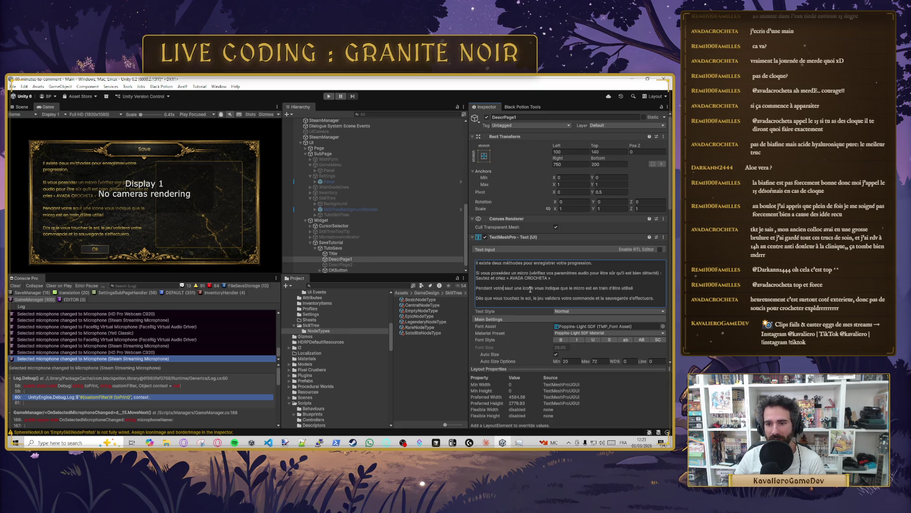
{"action": "left_click", "coordinate": [635, 288]}
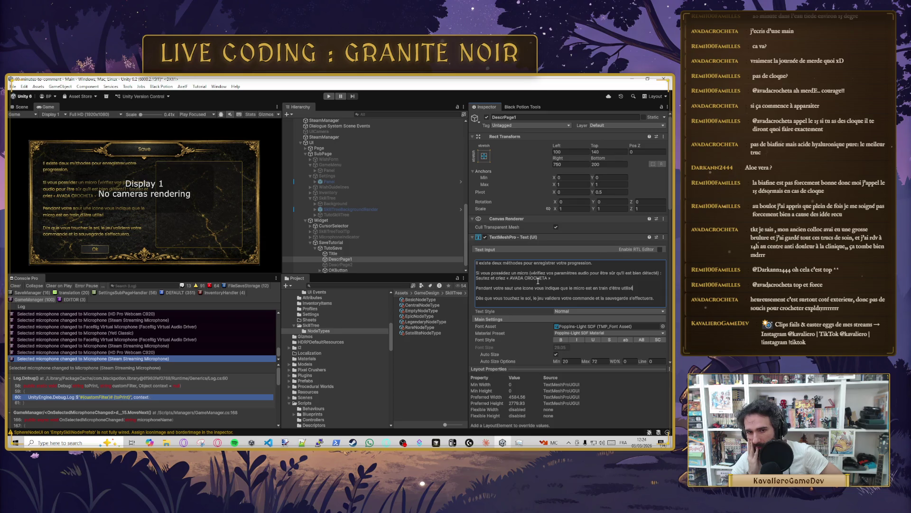
{"action": "scroll", "coordinate": [342, 238], "scroll_direction": "down", "scroll_amount": 1}
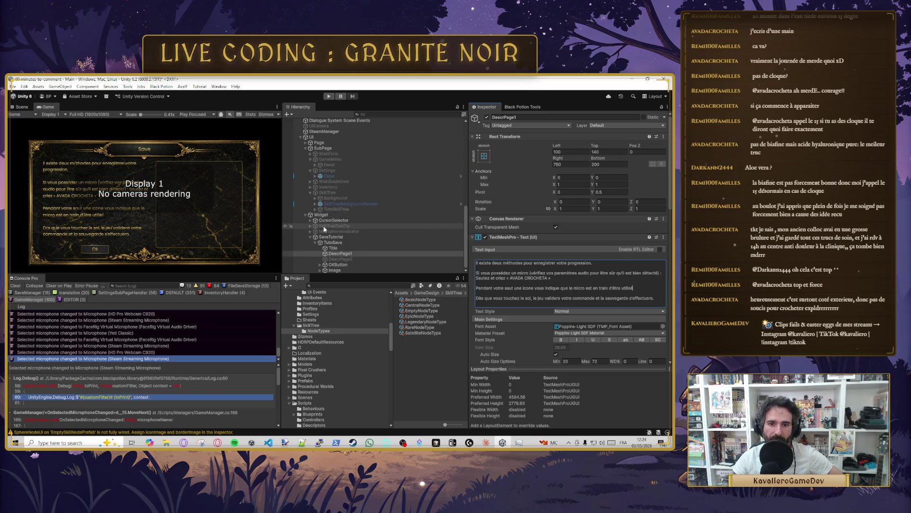
Step: Set the RawImage under Image to have no Texture and save the scene
{"action": "left_click", "coordinate": [338, 265]}
{"action": "left_click", "coordinate": [340, 270]}
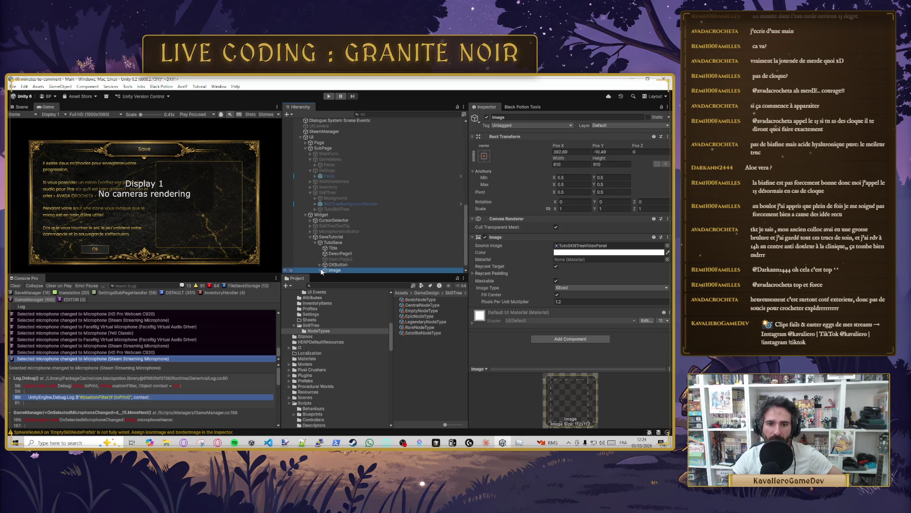
{"action": "left_click", "coordinate": [320, 270]}
{"action": "left_click", "coordinate": [341, 270]}
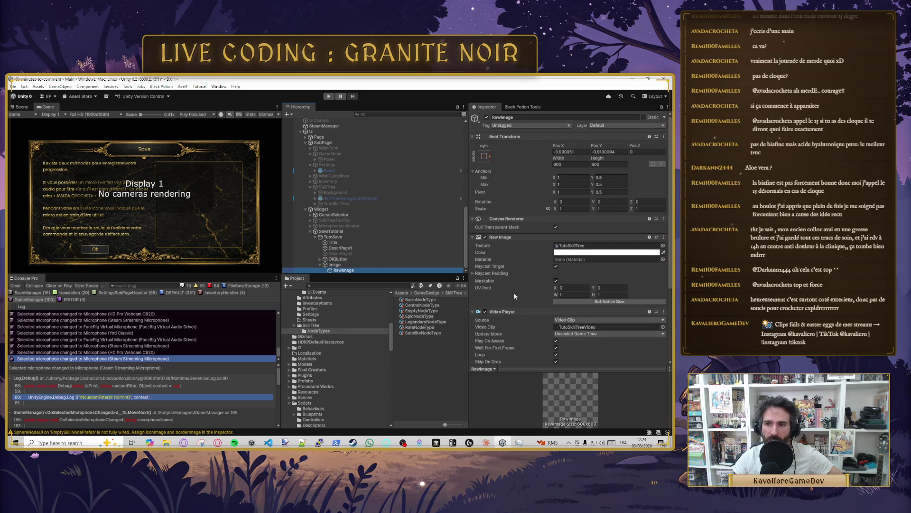
{"action": "left_click", "coordinate": [598, 246]}
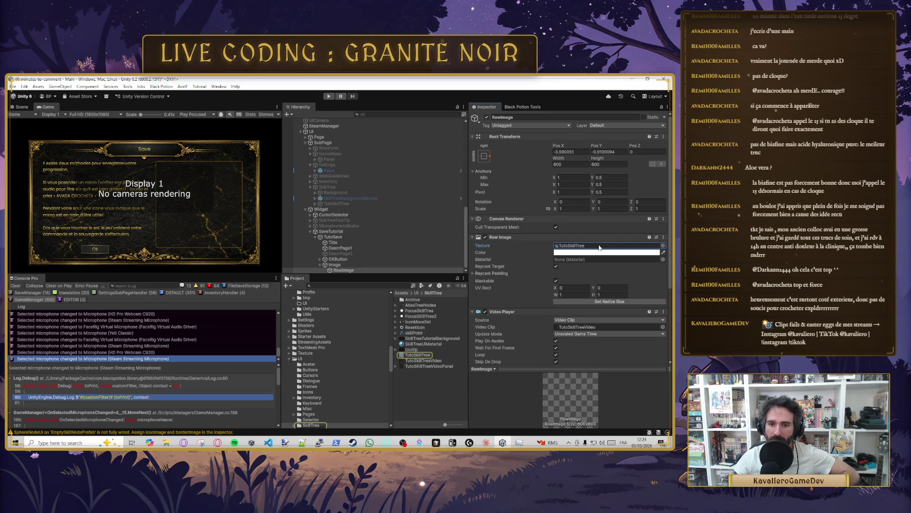
{"action": "key", "text": "Delete"}
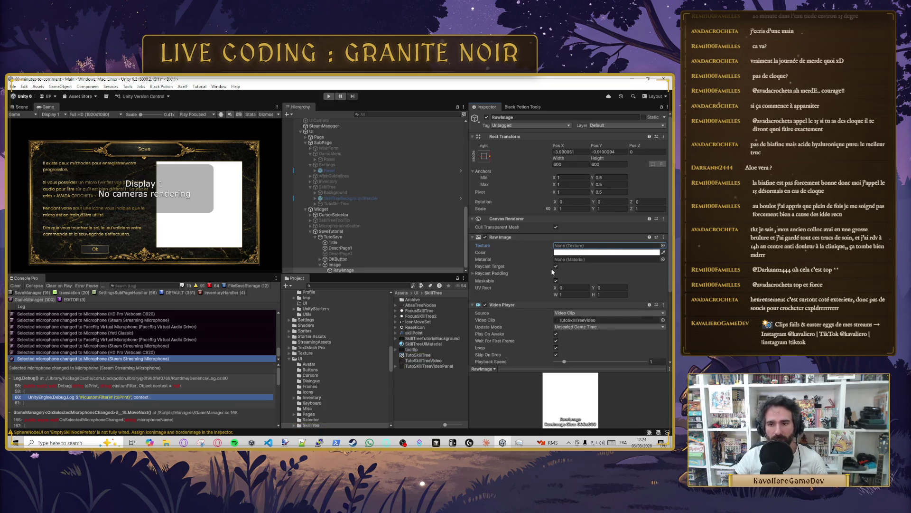
{"action": "key", "text": "ctrl+s"}
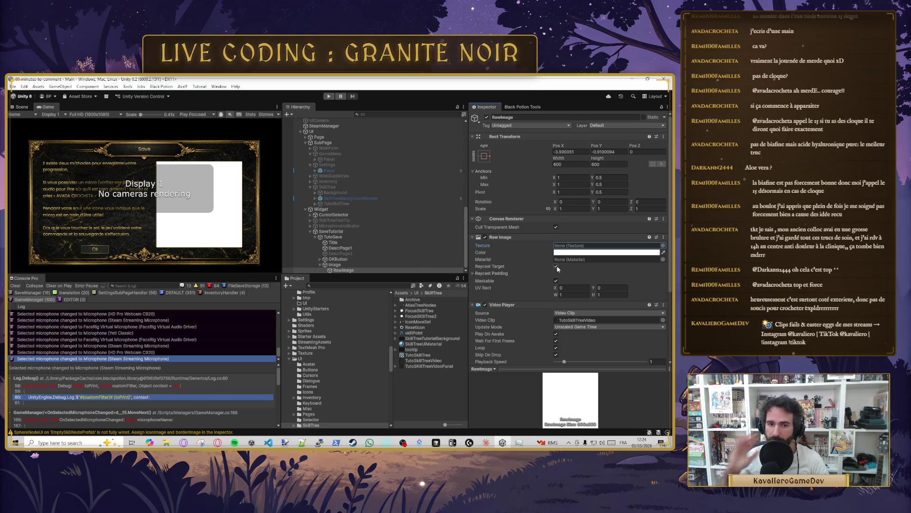
{"action": "left_click", "coordinate": [348, 266]}
{"action": "left_click", "coordinate": [332, 260]}
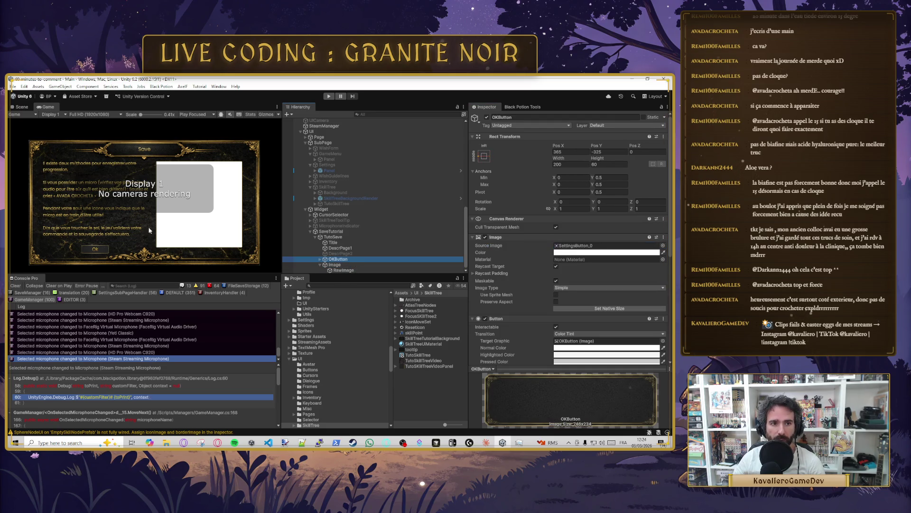
{"action": "left_click", "coordinate": [343, 248]}
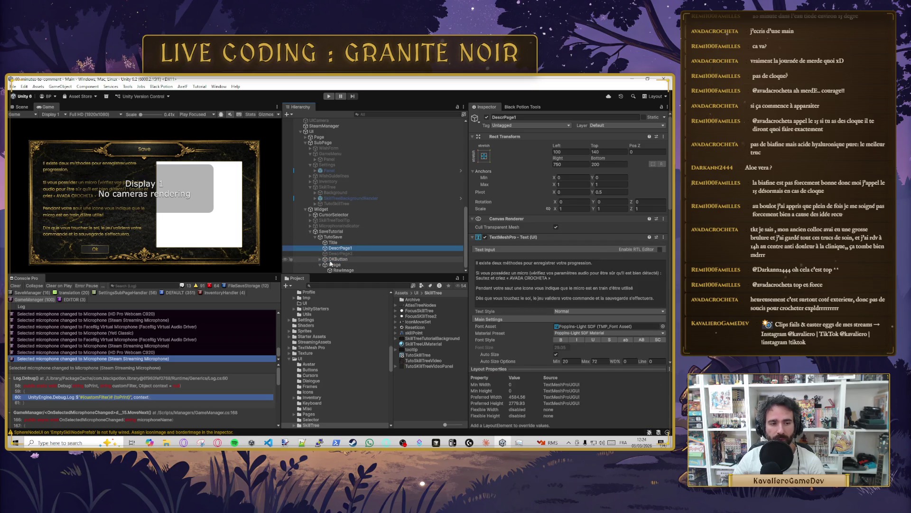
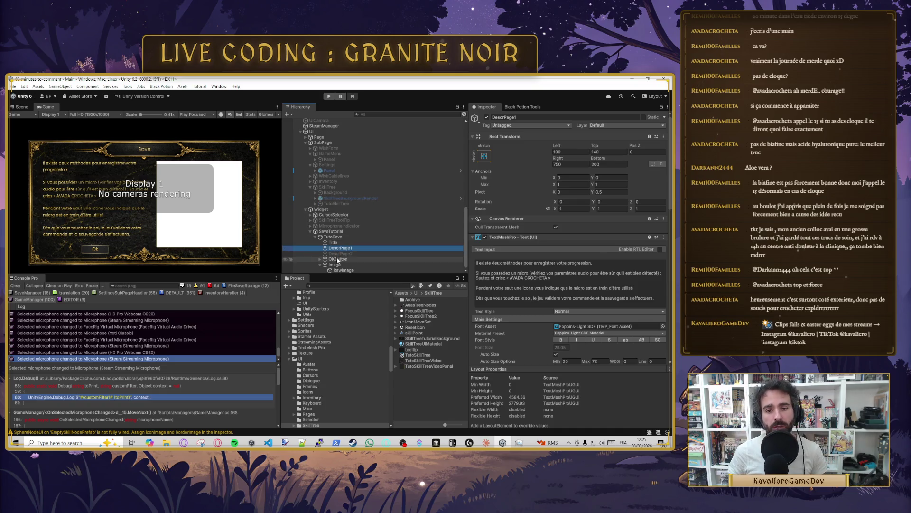
Step: Duplicate OKButton, place the copy above it in the hierarchy, and name it PageSelection
{"action": "left_click", "coordinate": [323, 261]}
{"action": "key", "text": "ctrl+d"}
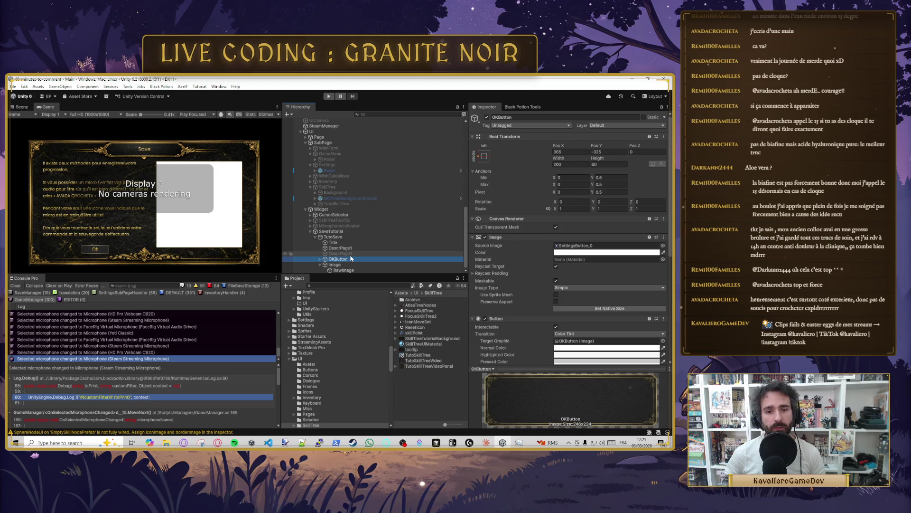
{"action": "left_click_drag", "start_coordinate": [346, 266], "coordinate": [351, 259]}
{"action": "left_click", "coordinate": [565, 117]}
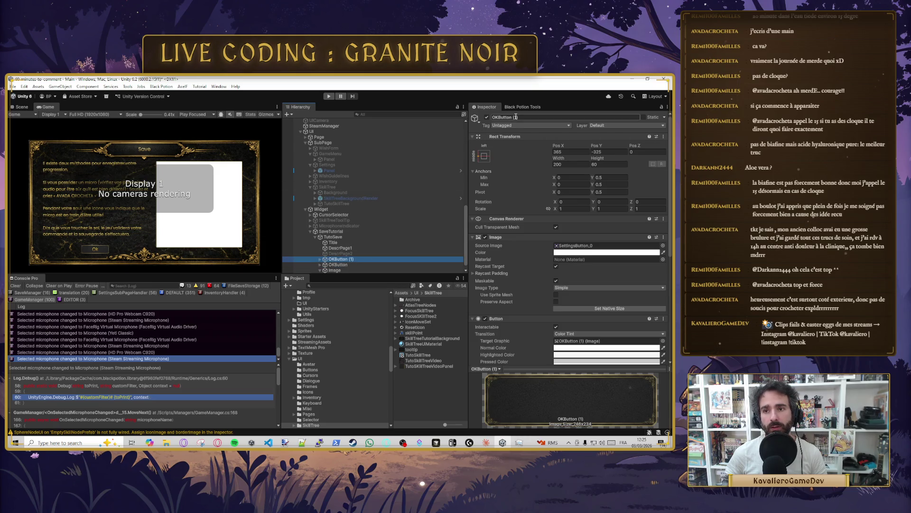
{"action": "type", "text": "Pa"}
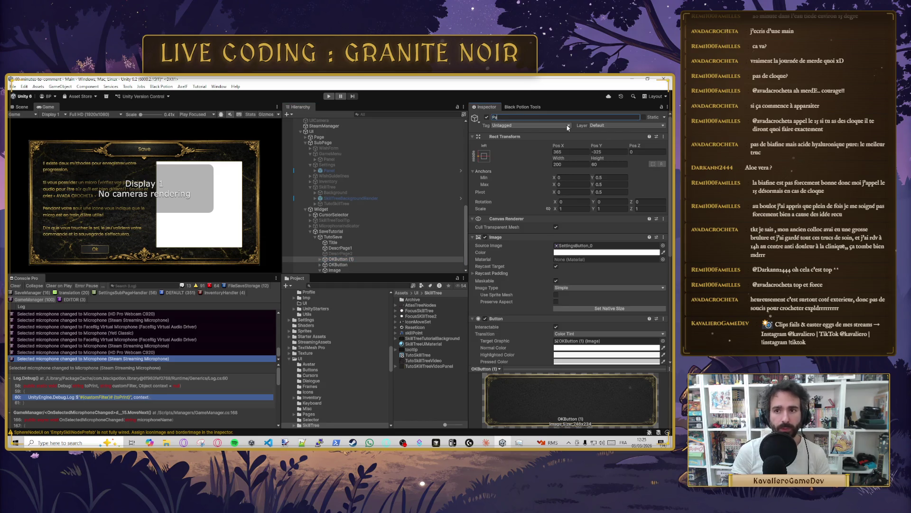
{"action": "type", "text": "geSelection"}
{"action": "key", "text": "Return"}
Step: Shift OKButton toward the panel's right, trying Pos X 450
{"action": "left_click", "coordinate": [572, 151]}
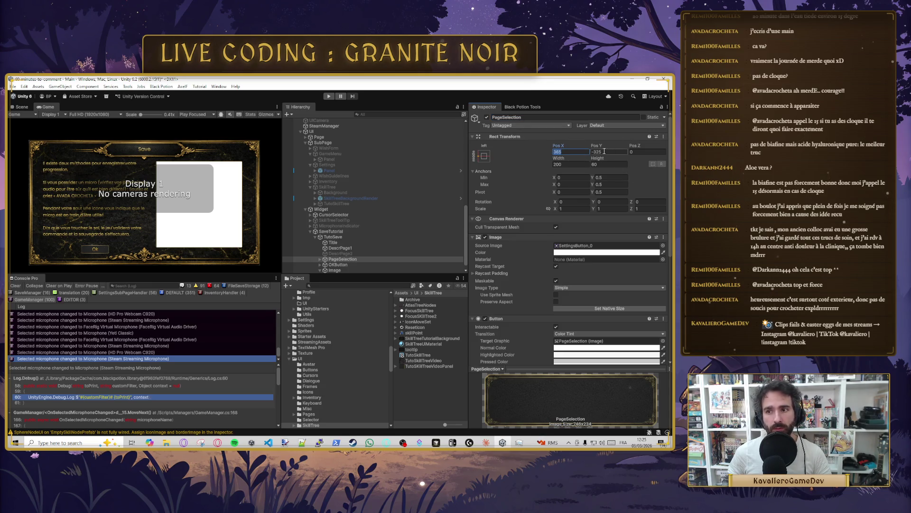
{"action": "left_click", "coordinate": [346, 264]}
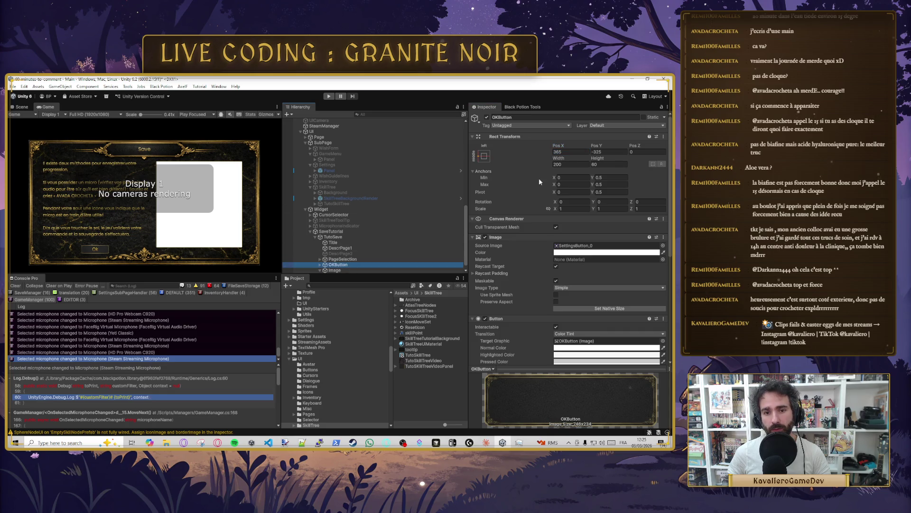
{"action": "left_click_drag", "start_coordinate": [558, 149], "coordinate": [669, 156]}
{"action": "left_click_drag", "start_coordinate": [34, 155], "coordinate": [632, 149]}
{"action": "left_click", "coordinate": [562, 151]}
{"action": "type", "text": "450"}
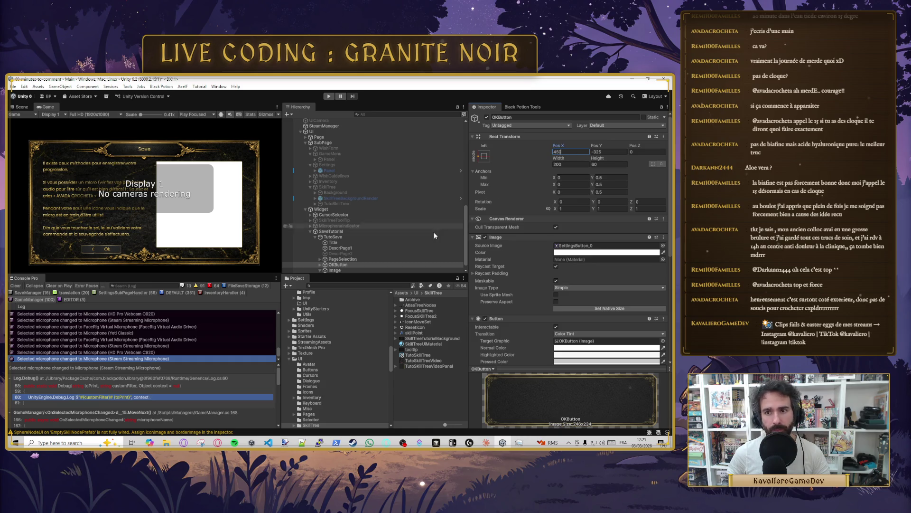
Step: Set PageSelection's Pos X to 250 and OKButton's Pos X to 475
{"action": "left_click", "coordinate": [343, 259]}
{"action": "left_click", "coordinate": [558, 152]}
{"action": "type", "text": "300"}
{"action": "key", "text": "BackSpace"}
{"action": "key", "text": "BackSpace"}
{"action": "key", "text": "BackSpace"}
{"action": "type", "text": "250"}
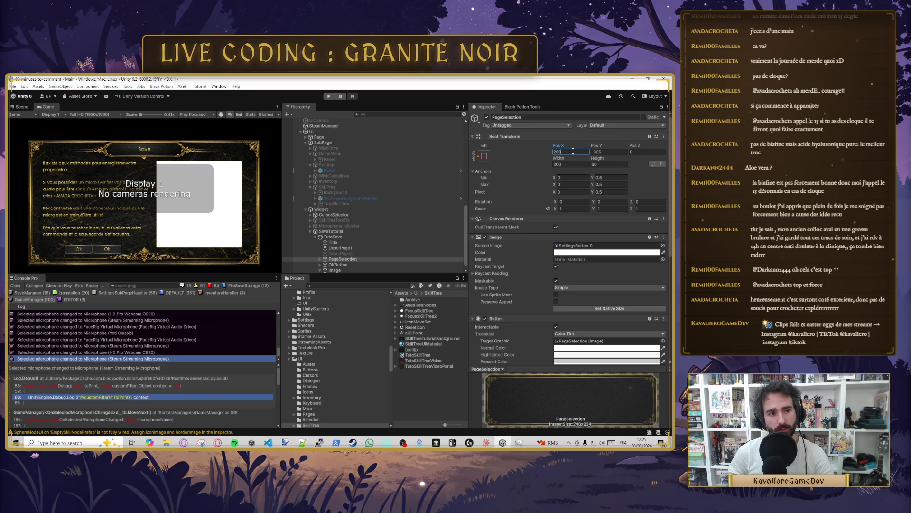
{"action": "left_click", "coordinate": [338, 264]}
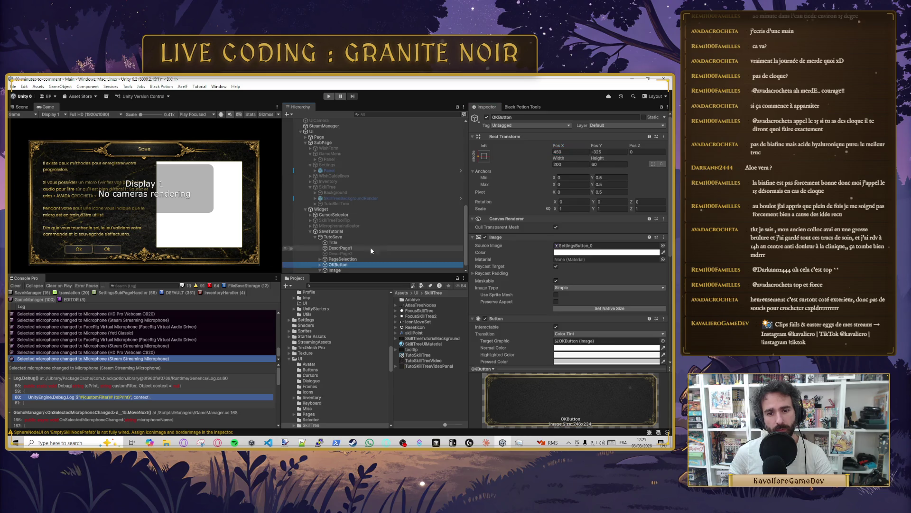
{"action": "left_click", "coordinate": [580, 152]}
{"action": "type", "text": "475"}
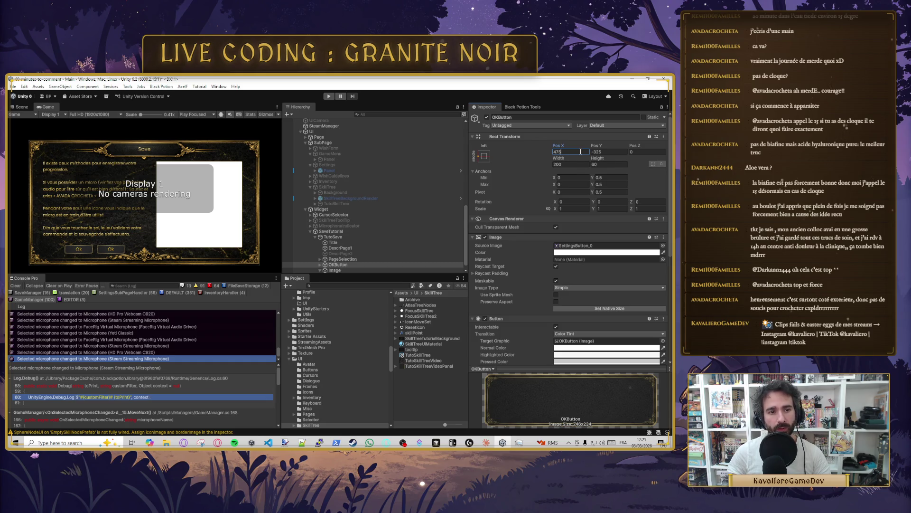
{"action": "left_click", "coordinate": [343, 259]}
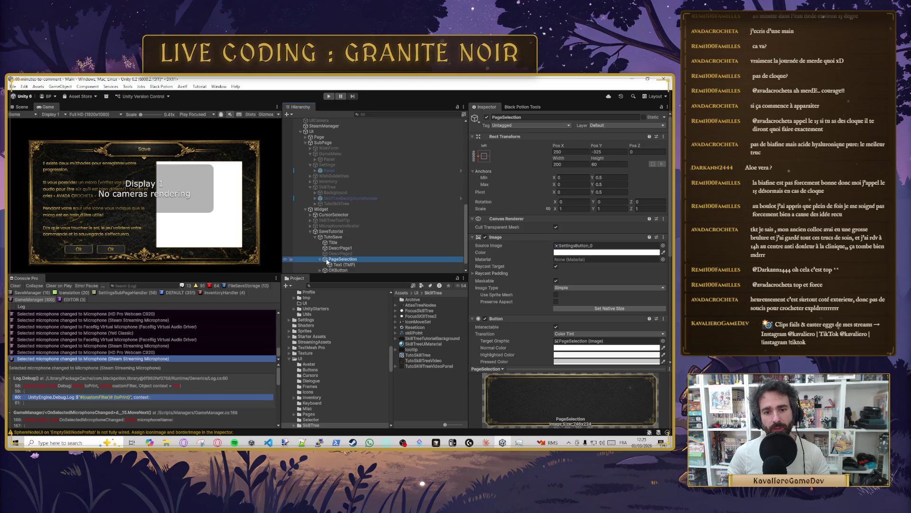
Step: Change PageSelection's Text (TMP) label to PRECEDENT
{"action": "key", "text": "Right"}
{"action": "key", "text": "Down"}
{"action": "left_click", "coordinate": [511, 262]}
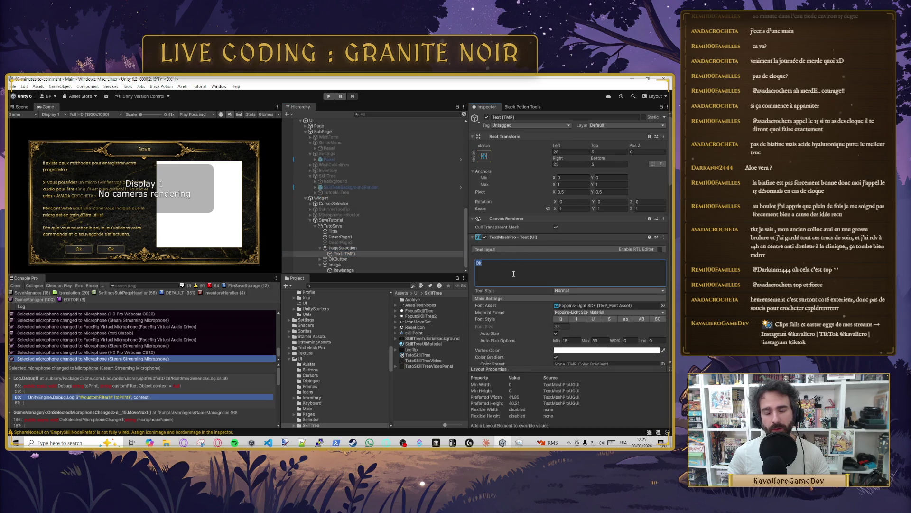
{"action": "type", "text": "Pa"}
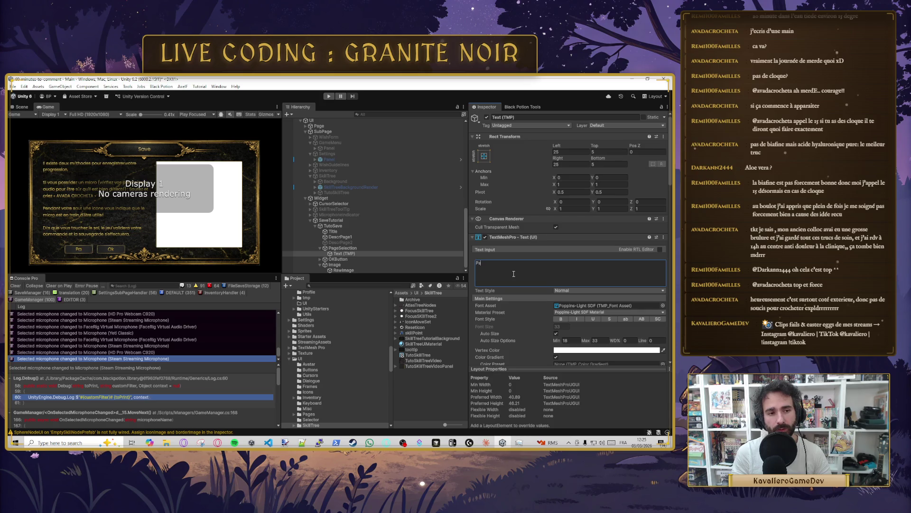
{"action": "type", "text": "ge Su"}
{"action": "type", "text": "ivante"}
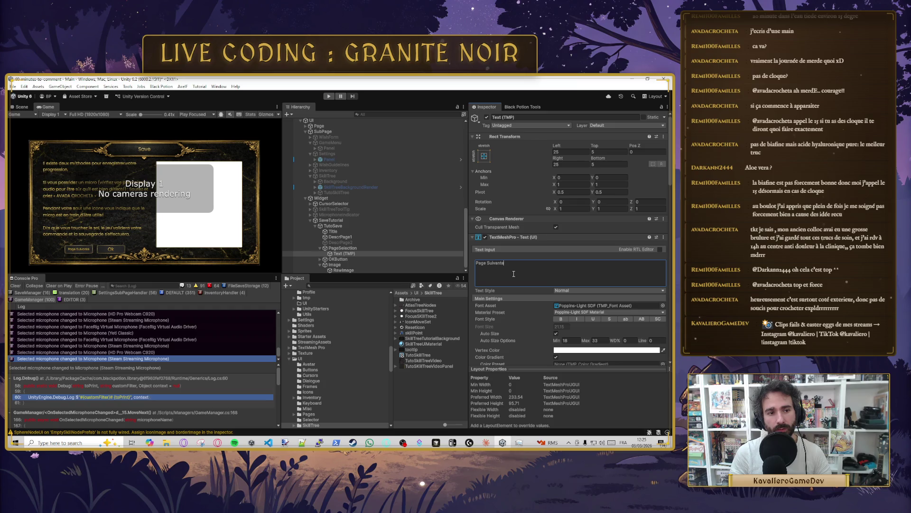
{"action": "key", "text": "BackSpace"}
{"action": "key", "text": "BackSpace"}
{"action": "key", "text": "BackSpace"}
{"action": "type", "text": "SUIVANT"}
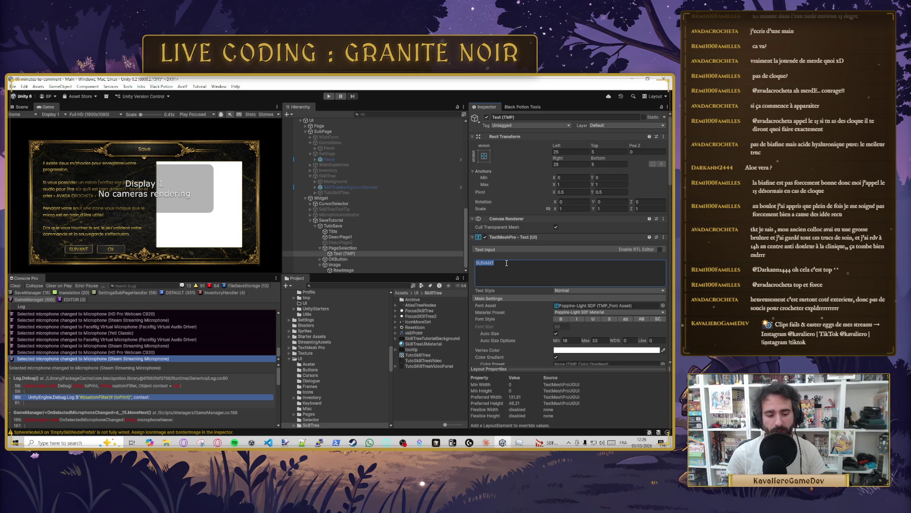
{"action": "type", "text": "PRECEDENT"}
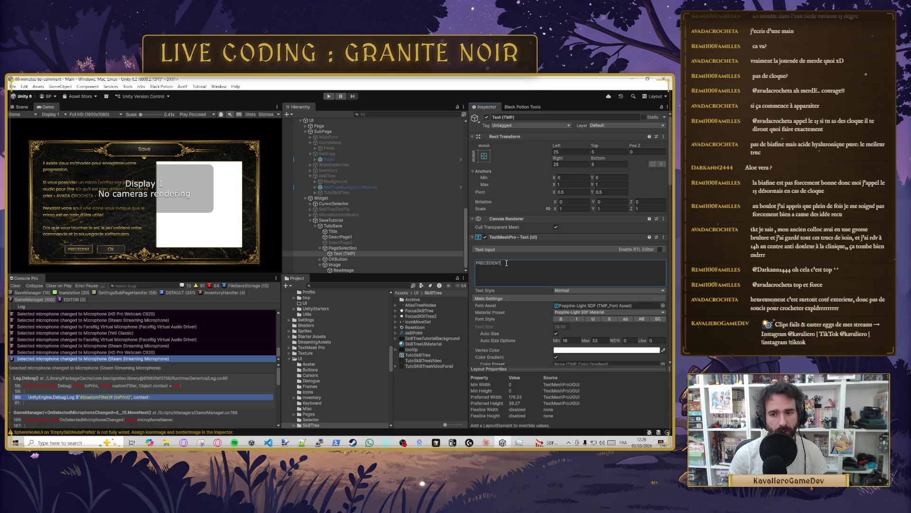
Step: Remove the I2 Localize component from the PRECEDENT label text
{"action": "scroll", "coordinate": [546, 299], "scroll_direction": "down", "scroll_amount": 10}
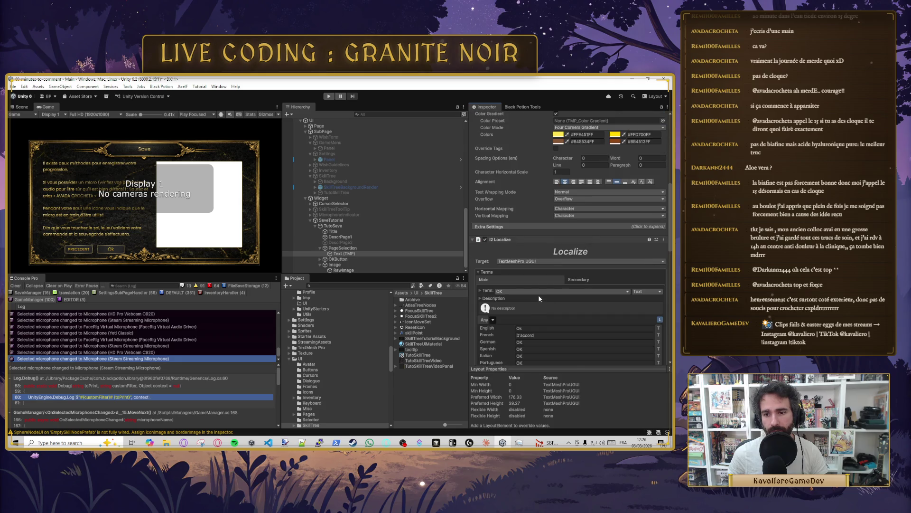
{"action": "right_click", "coordinate": [527, 200]}
{"action": "left_click", "coordinate": [548, 221]}
{"action": "scroll", "coordinate": [465, 245], "scroll_direction": "up", "scroll_amount": 3}
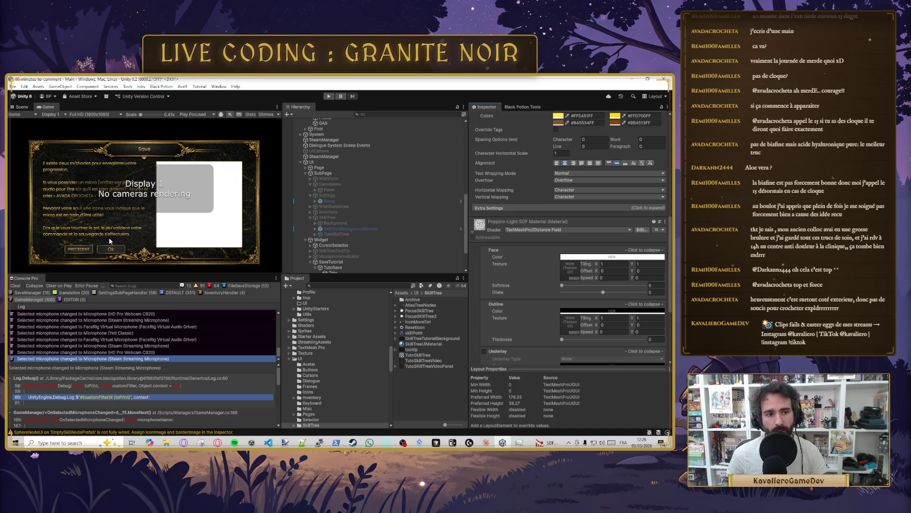
{"action": "scroll", "coordinate": [347, 240], "scroll_direction": "down", "scroll_amount": 3}
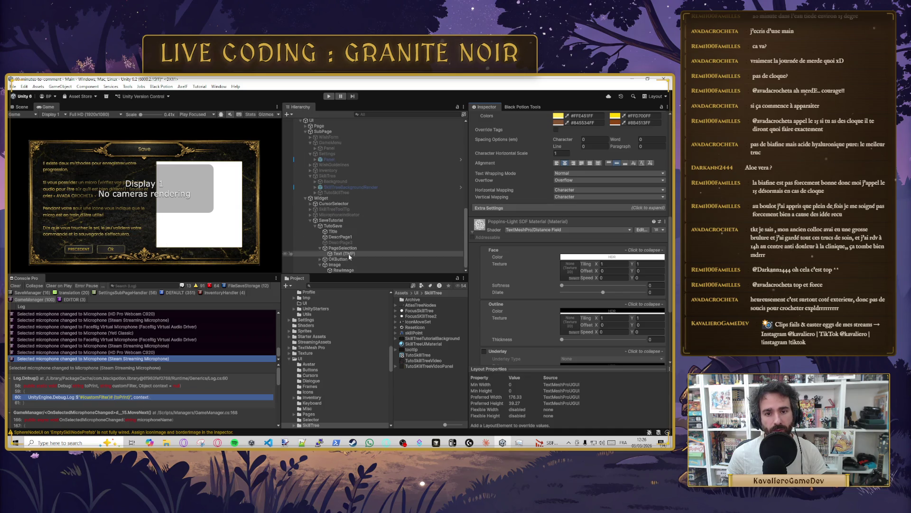
{"action": "left_click", "coordinate": [354, 249]}
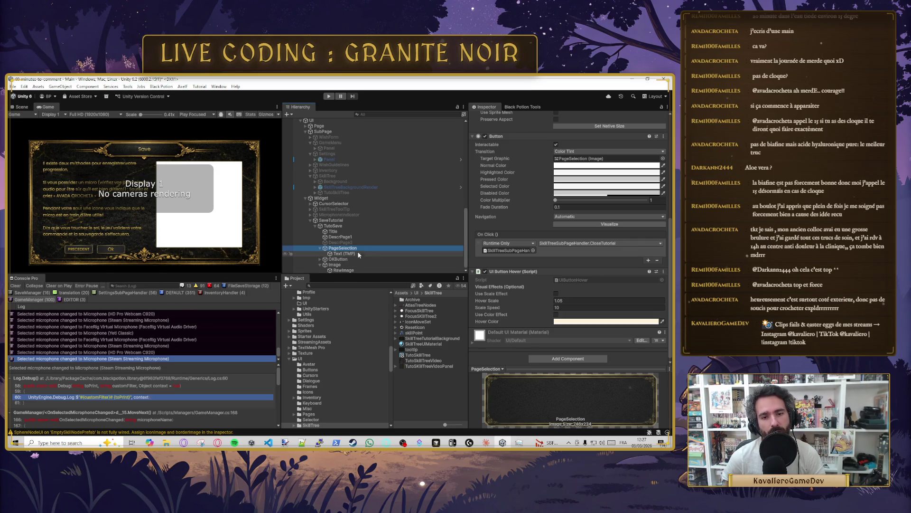
{"action": "left_click", "coordinate": [354, 232]}
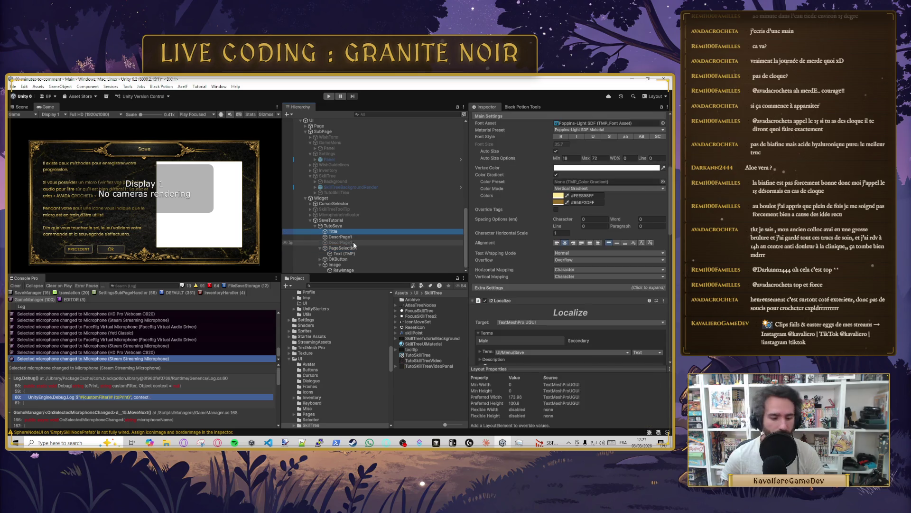
Step: Duplicate the Title text as PageNumber and change its text to 1/2
{"action": "key", "text": "ctrl+d"}
{"action": "scroll", "coordinate": [514, 126], "scroll_direction": "up", "scroll_amount": 5}
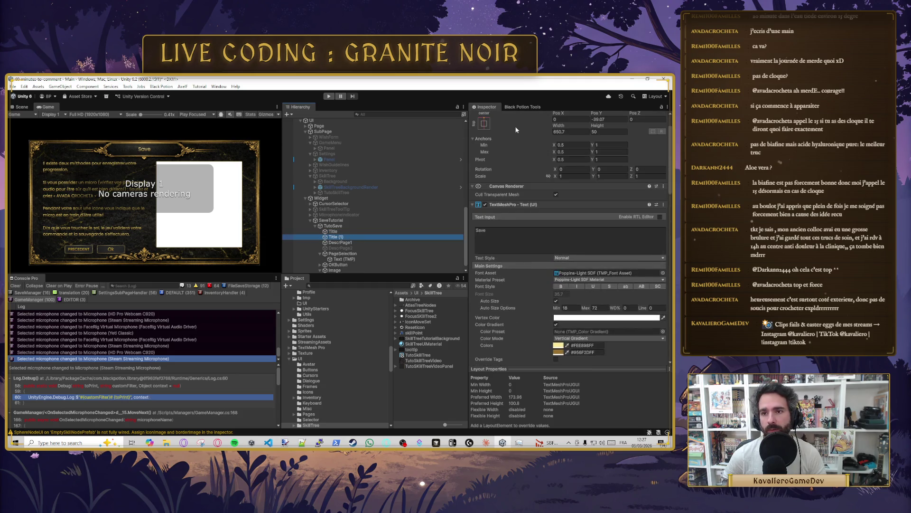
{"action": "left_click", "coordinate": [517, 117]}
{"action": "type", "text": "Pa"}
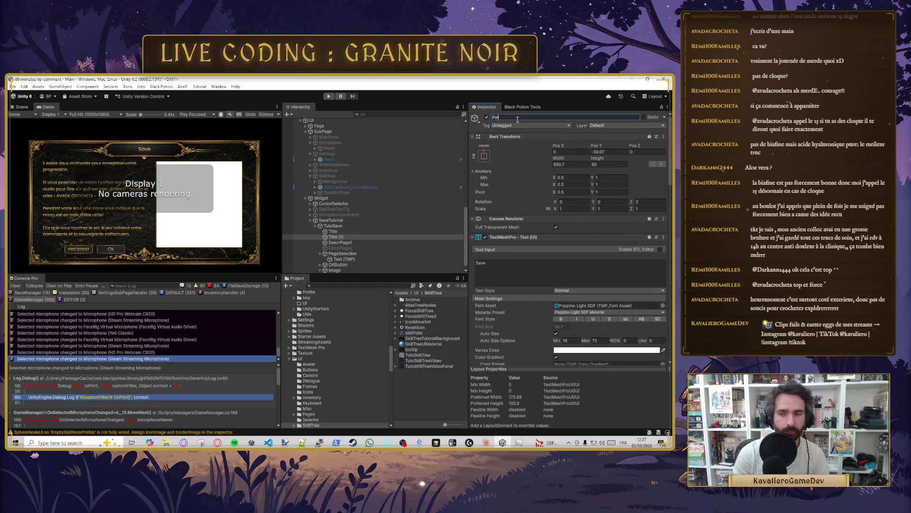
{"action": "type", "text": "ageNum"}
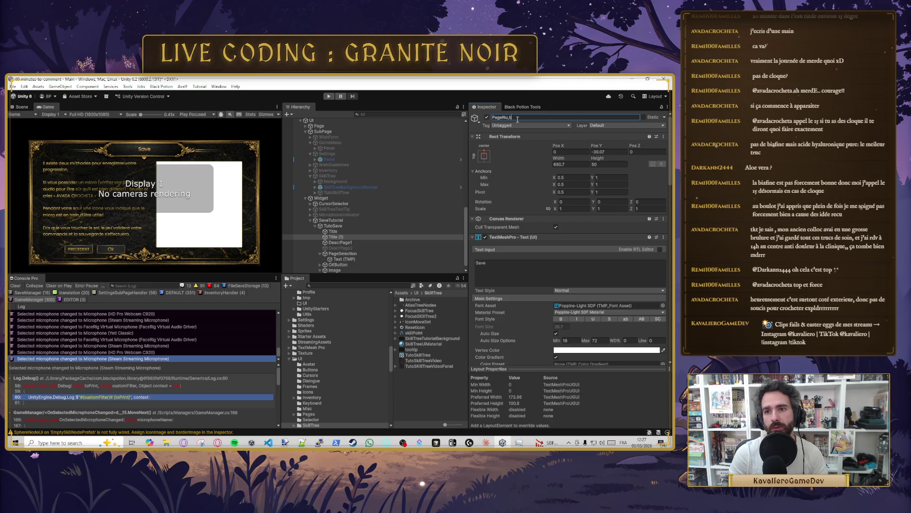
{"action": "type", "text": "ber"}
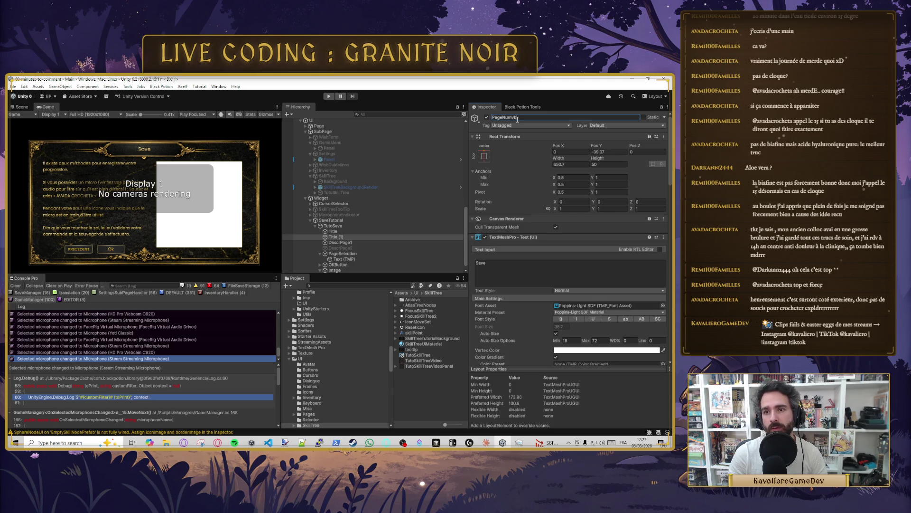
{"action": "type", "text": "er"}
{"action": "key", "text": "Return"}
{"action": "left_click", "coordinate": [513, 264]}
{"action": "key", "text": "ctrl+a"}
{"action": "type", "text": "1"}
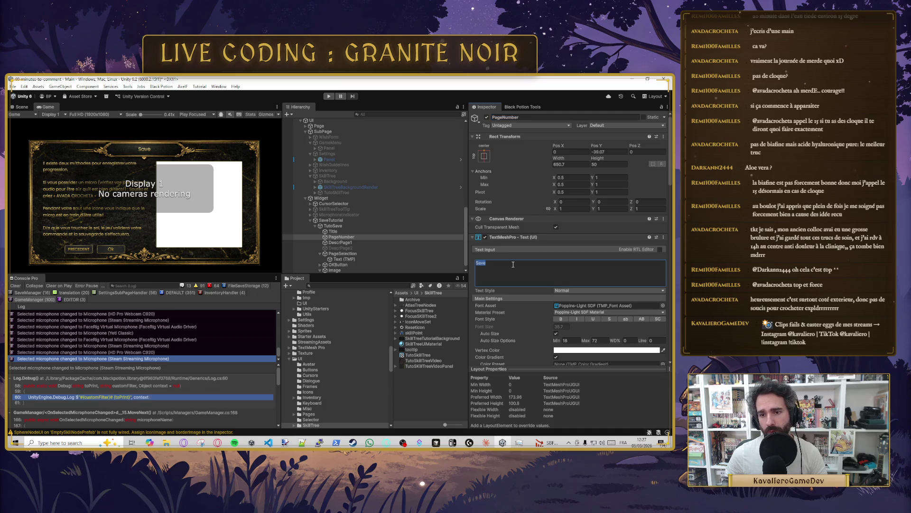
{"action": "type", "text": "/2"}
{"action": "key", "text": "Return"}
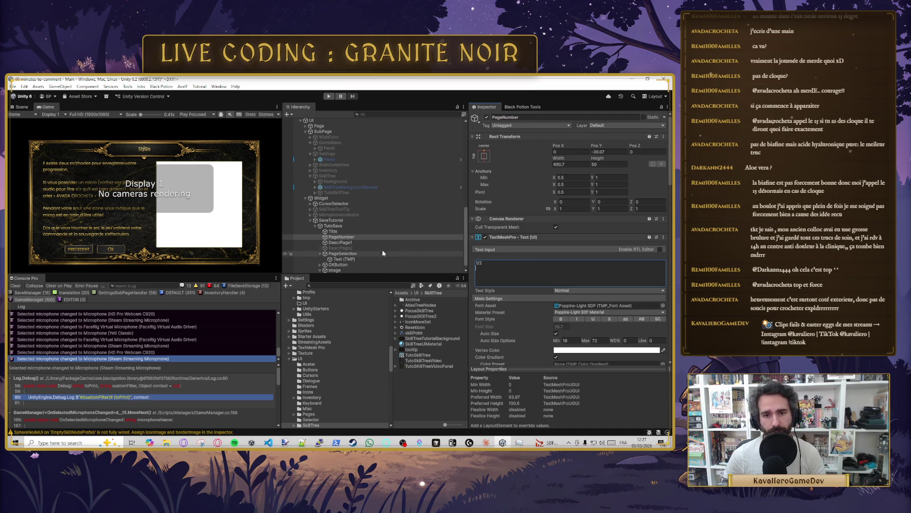
Step: Anchor PageNumber to the bottom-right and set its width to 50
{"action": "left_click", "coordinate": [484, 157]}
{"action": "left_click", "coordinate": [538, 240]}
{"action": "left_click", "coordinate": [571, 152]}
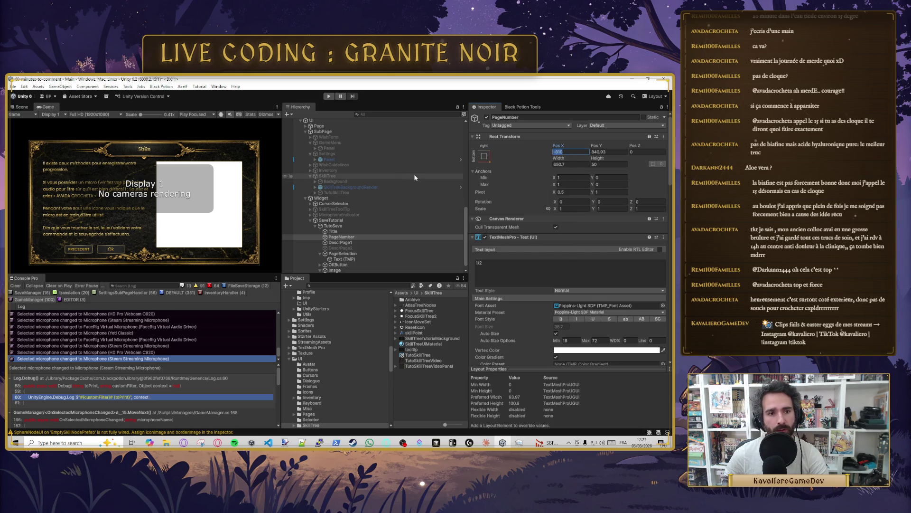
{"action": "type", "text": "0"}
{"action": "left_click", "coordinate": [582, 165]}
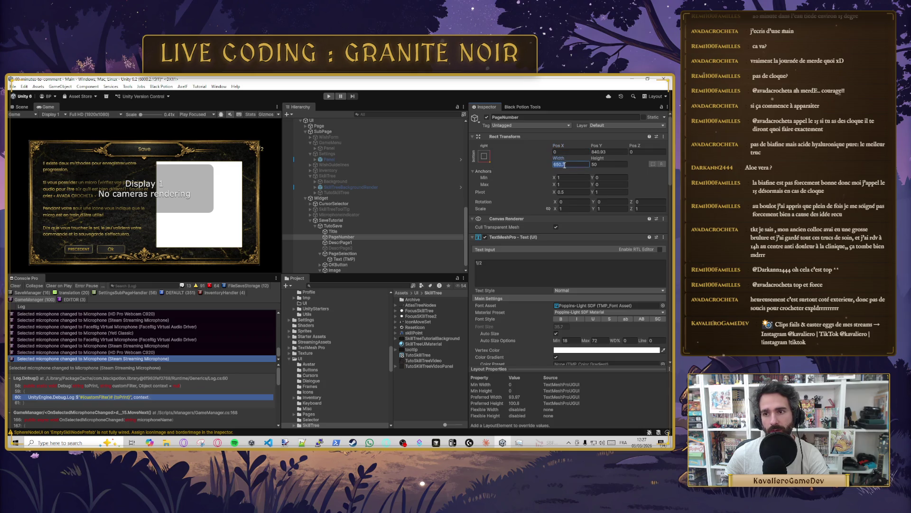
{"action": "type", "text": "50"}
{"action": "key", "text": "BackSpace"}
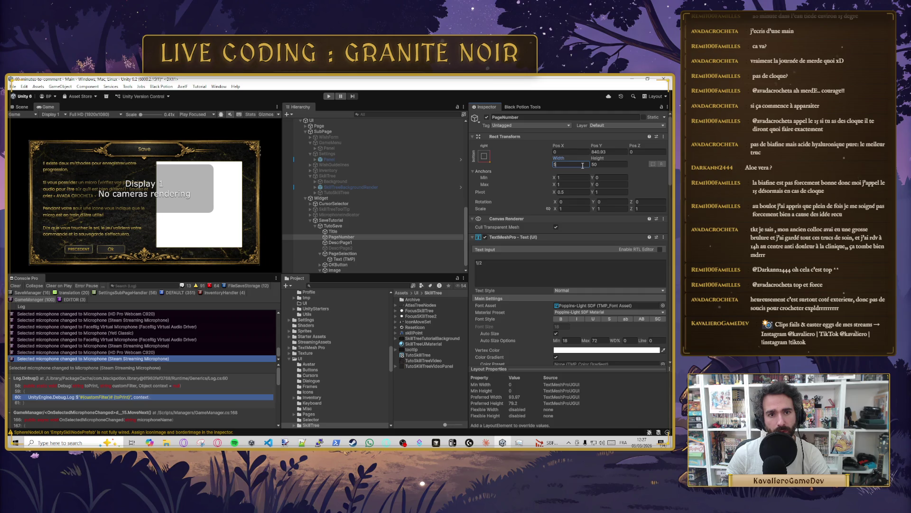
{"action": "type", "text": "0"}
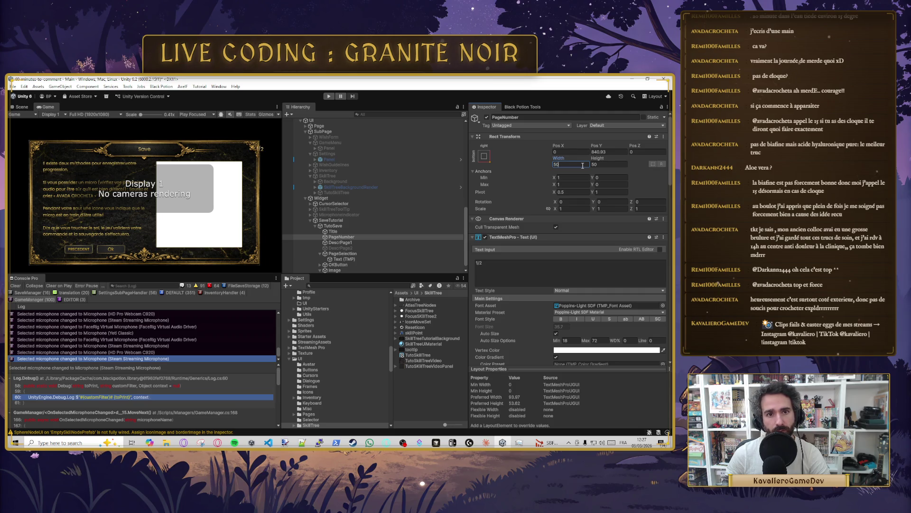
Step: Set PageNumber's horizontal pivot to 1 and adjust its X position
{"action": "left_click", "coordinate": [578, 191]}
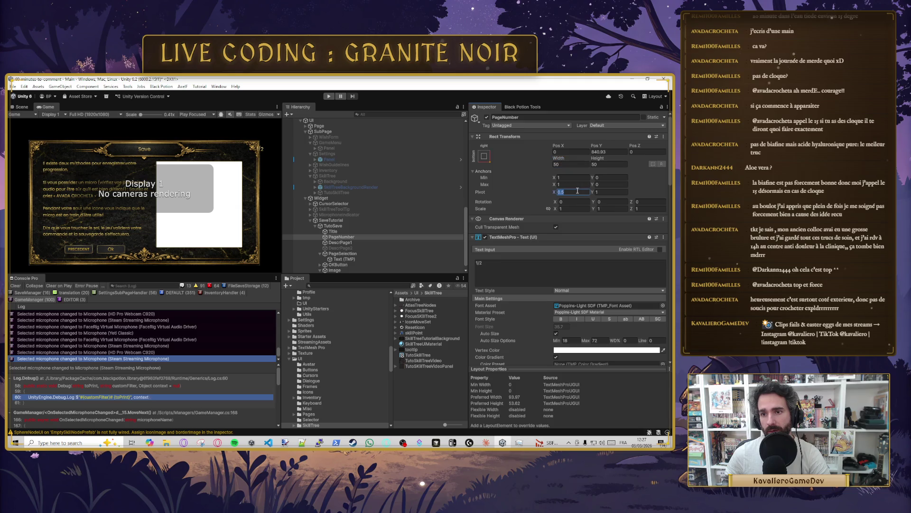
{"action": "type", "text": "0"}
{"action": "left_click", "coordinate": [570, 151]}
{"action": "type", "text": "0"}
{"action": "left_click", "coordinate": [570, 191]}
{"action": "type", "text": "1"}
{"action": "left_click", "coordinate": [563, 152]}
{"action": "type", "text": "0"}
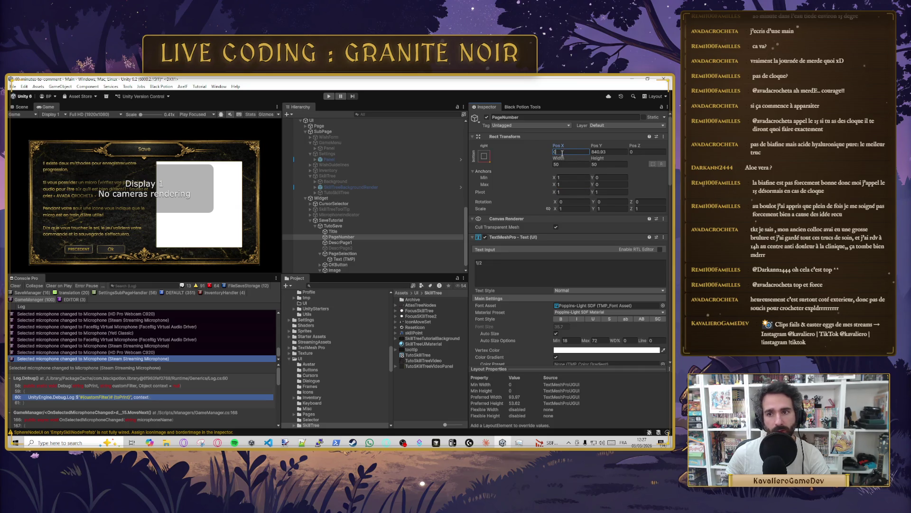
{"action": "type", "text": "-25"}
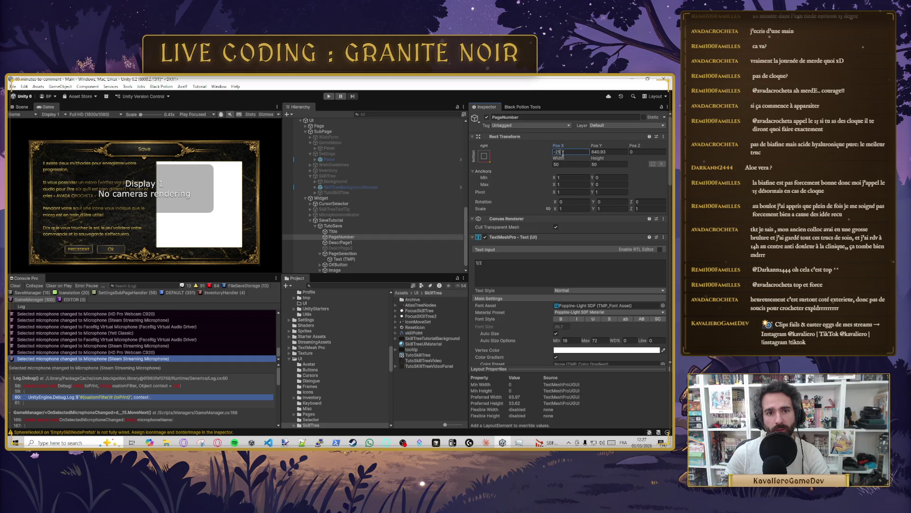
{"action": "key", "text": "BackSpace"}
{"action": "key", "text": "BackSpace"}
{"action": "type", "text": "25"}
{"action": "key", "text": "BackSpace"}
{"action": "key", "text": "BackSpace"}
{"action": "type", "text": "50"}
Step: Set PageNumber's vertical pivot to 0 and adjust its Y position
{"action": "left_click", "coordinate": [615, 153]}
{"action": "type", "text": "0"}
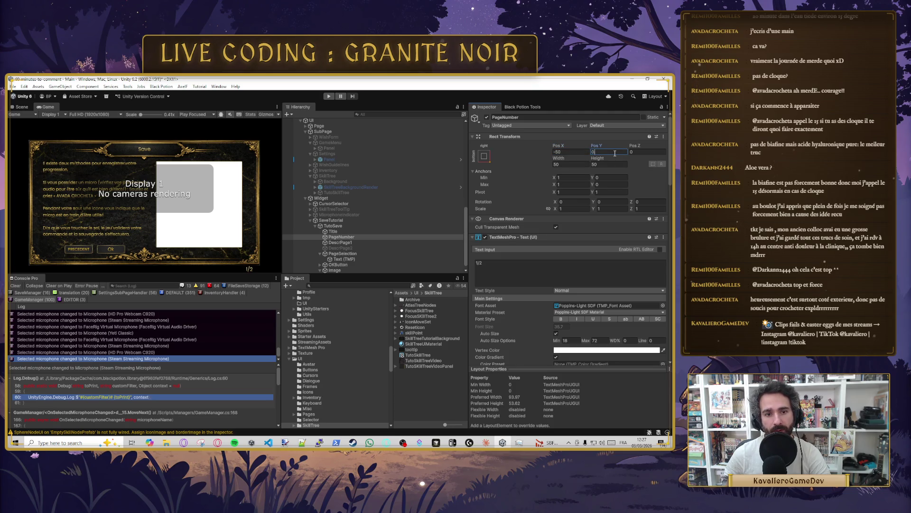
{"action": "type", "text": "-50"}
{"action": "left_click", "coordinate": [609, 192]}
{"action": "type", "text": "0"}
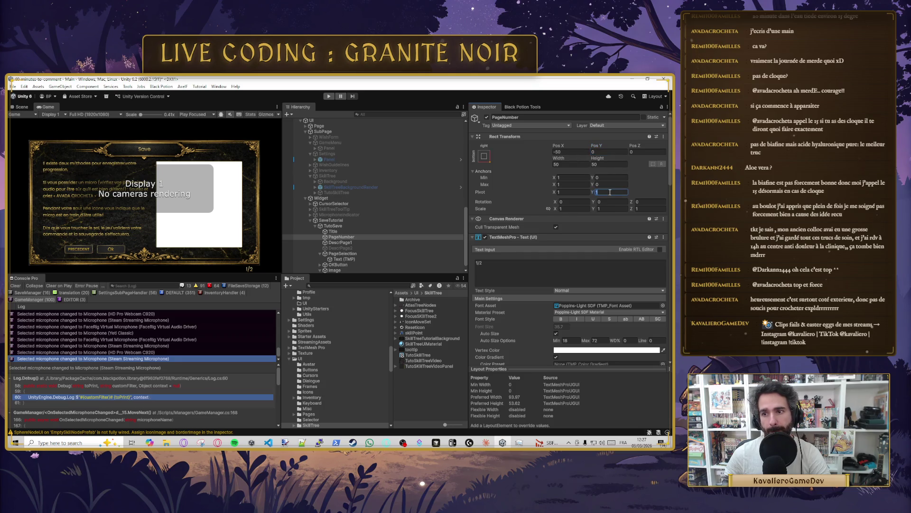
{"action": "left_click", "coordinate": [610, 152]}
{"action": "type", "text": "0"}
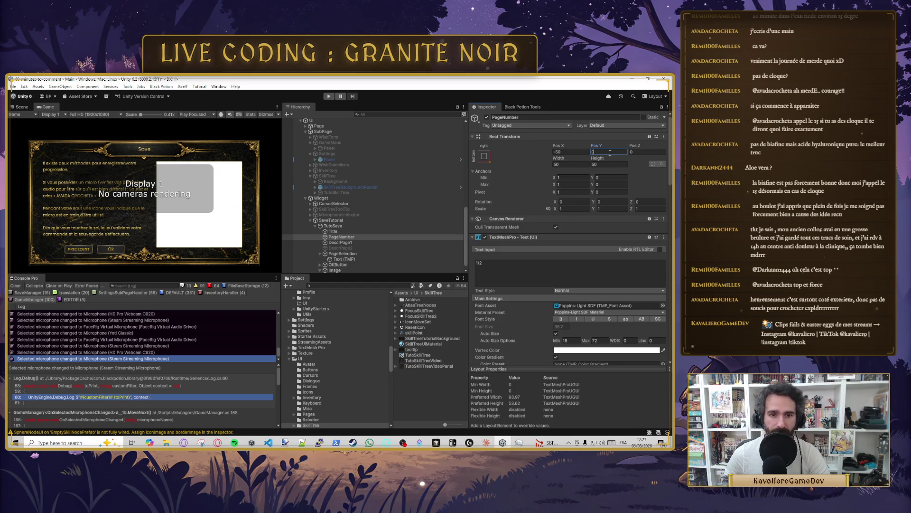
{"action": "key", "text": "BackSpace"}
{"action": "type", "text": "90.8"}
{"action": "left_click_drag", "start_coordinate": [656, 150], "coordinate": [642, 154]}
Step: Place PageNumber at Pos X -125 and Pos Y 65
{"action": "mouse_move", "coordinate": [558, 145]}
{"action": "left_mouse_down"}
{"action": "mouse_move", "coordinate": [589, 146]}
{"action": "mouse_move", "coordinate": [322, 132]}
{"action": "left_mouse_up"}
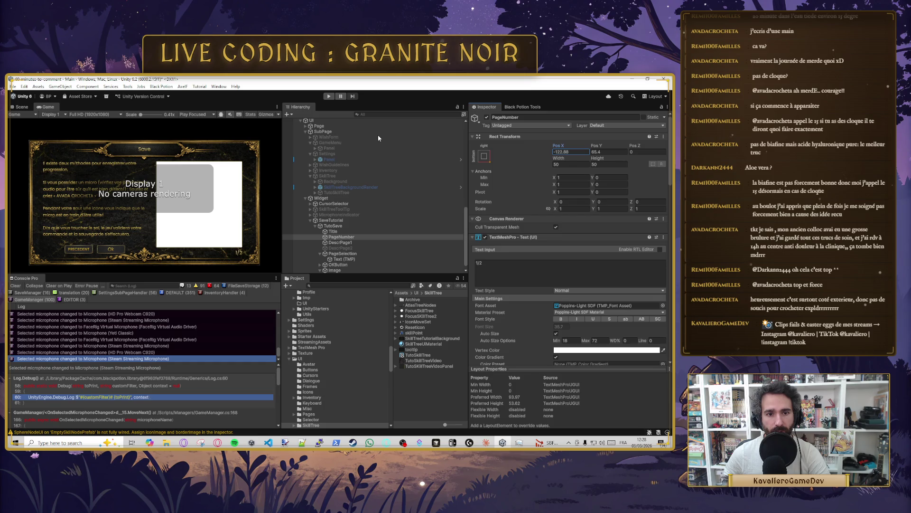
{"action": "left_click", "coordinate": [581, 152]}
{"action": "type", "text": "-2"}
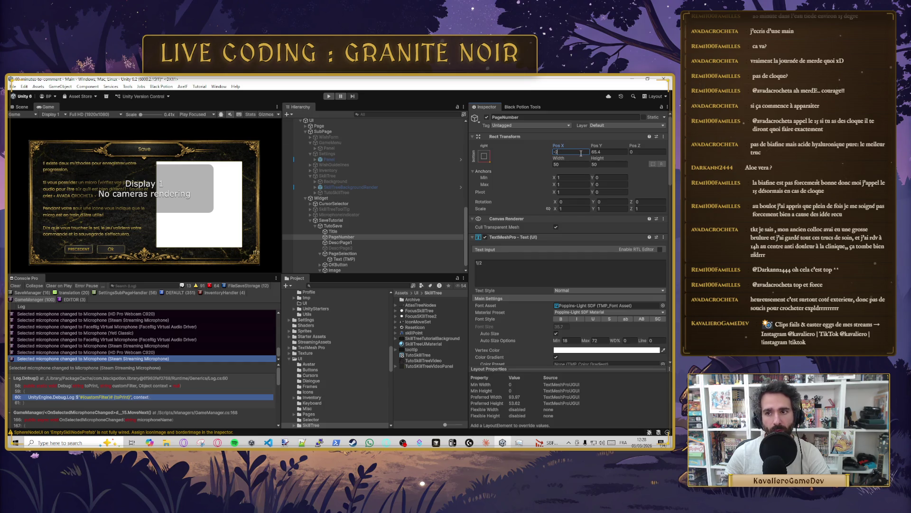
{"action": "type", "text": "125"}
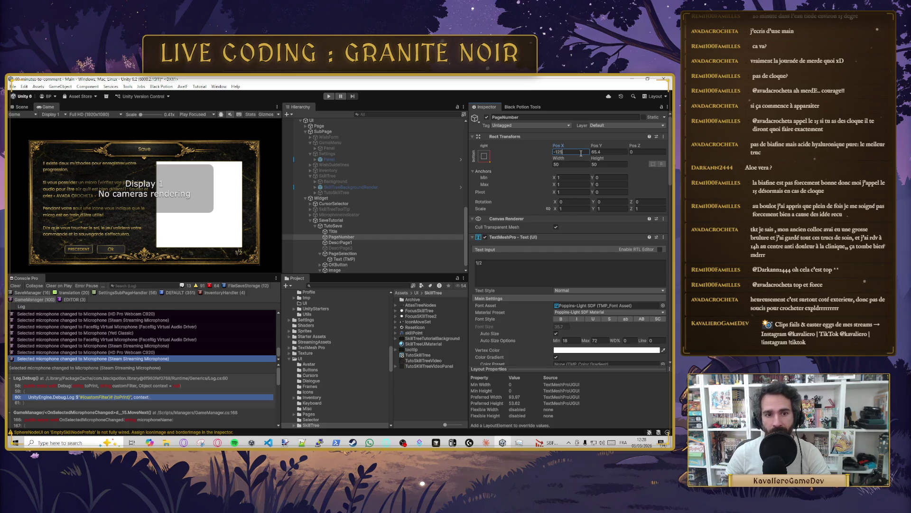
{"action": "left_click", "coordinate": [608, 152]}
{"action": "type", "text": "65"}
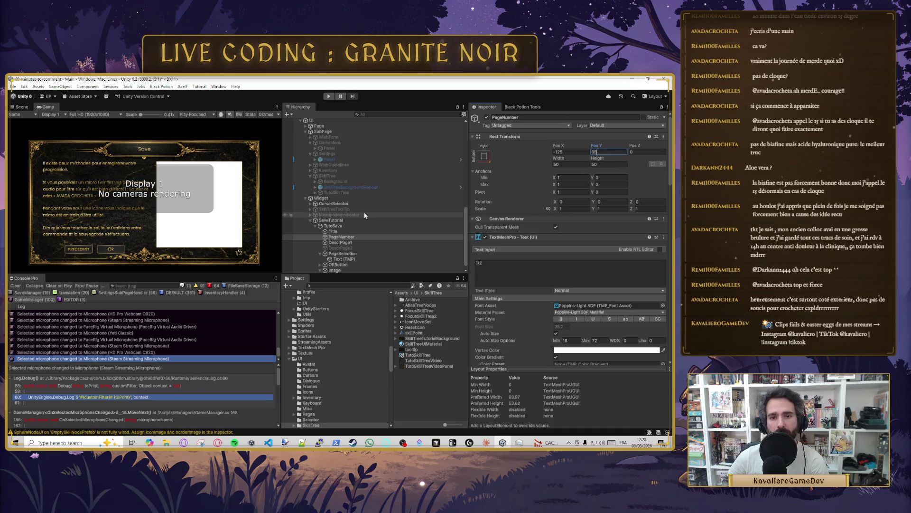
Step: Change the TutoSave panel's Top margin from 150 to 50
{"action": "left_click", "coordinate": [330, 220]}
{"action": "left_click", "coordinate": [333, 226]}
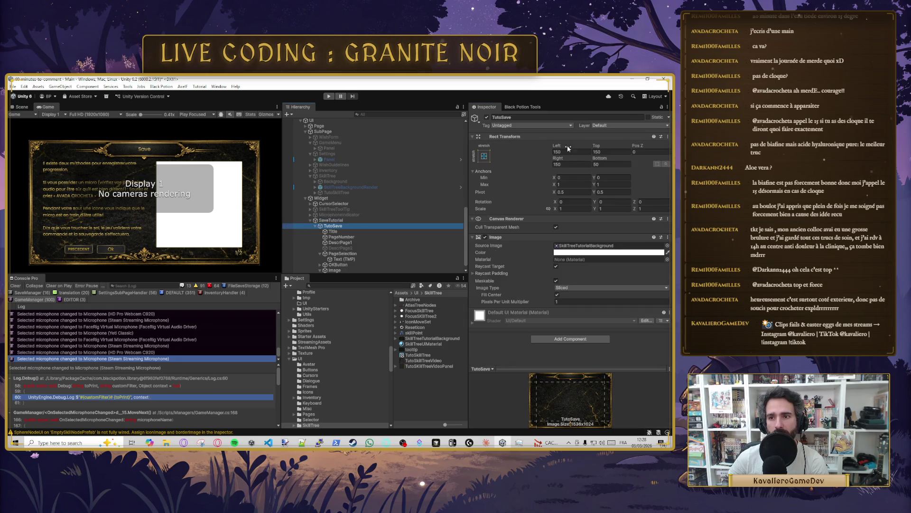
{"action": "left_click", "coordinate": [601, 151]}
{"action": "double_click", "coordinate": [601, 151]}
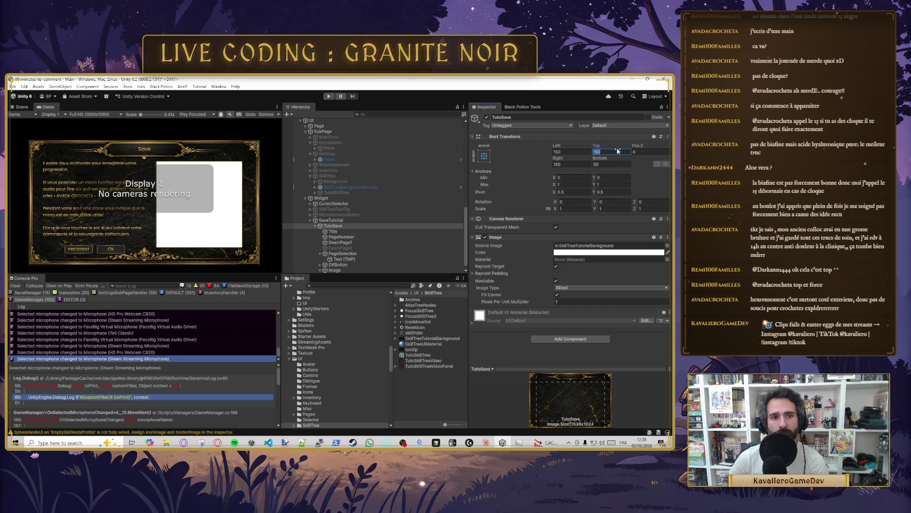
{"action": "type", "text": "50"}
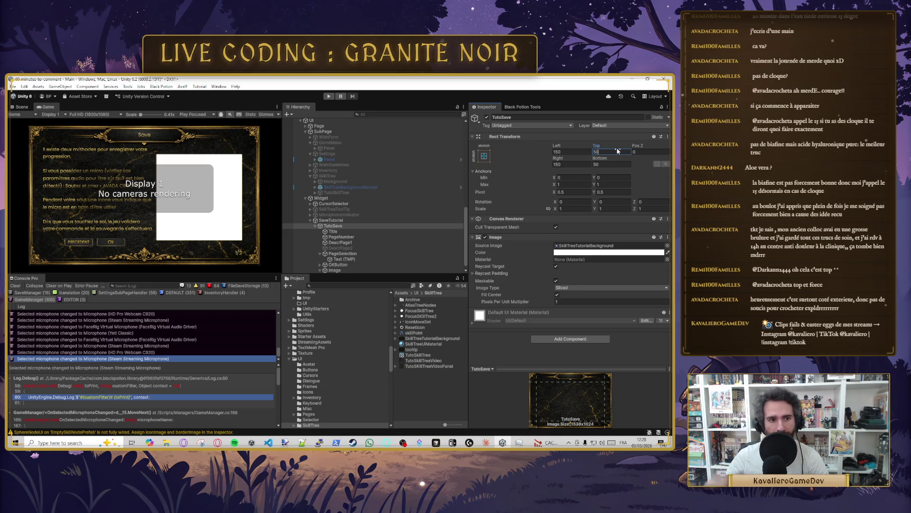
Step: Raise PageNumber to Pos Y 85 and push DescrPage1's top margin down to about 165
{"action": "left_click", "coordinate": [352, 259]}
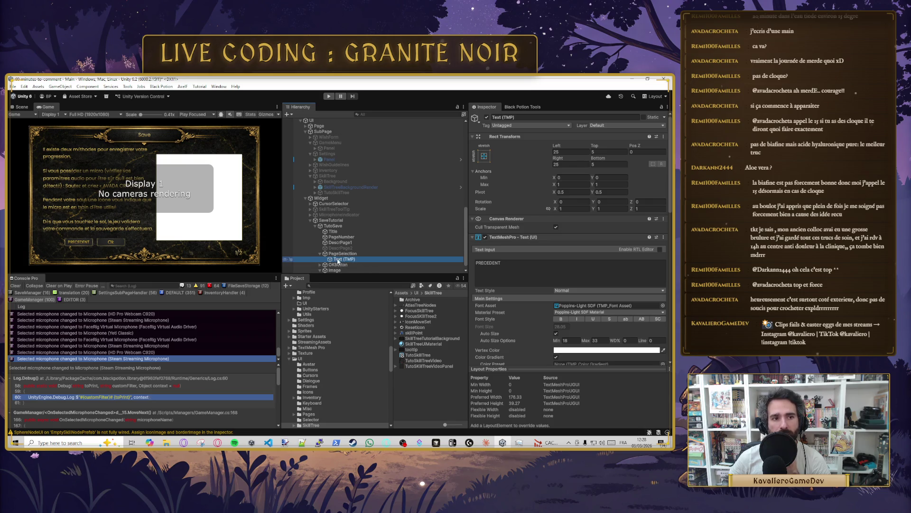
{"action": "scroll", "coordinate": [353, 254], "scroll_direction": "down", "scroll_amount": 1}
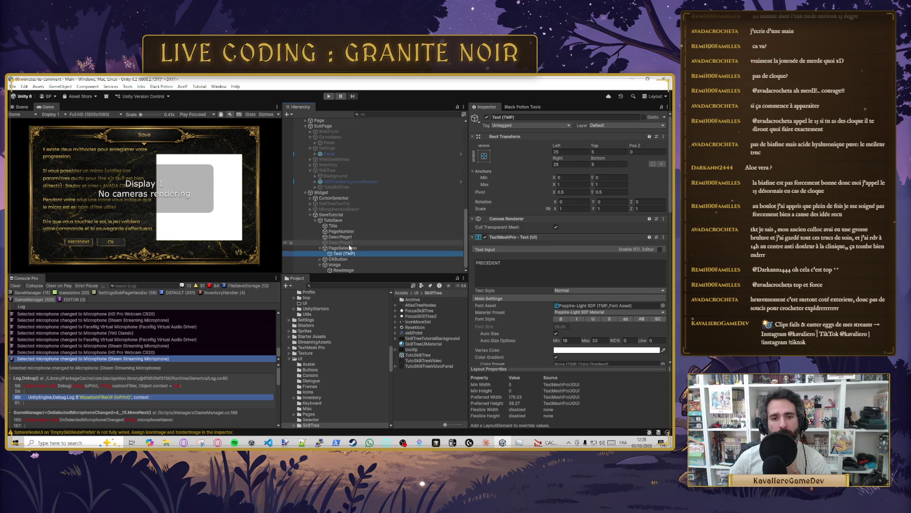
{"action": "left_click", "coordinate": [348, 248]}
{"action": "left_click", "coordinate": [348, 259]}
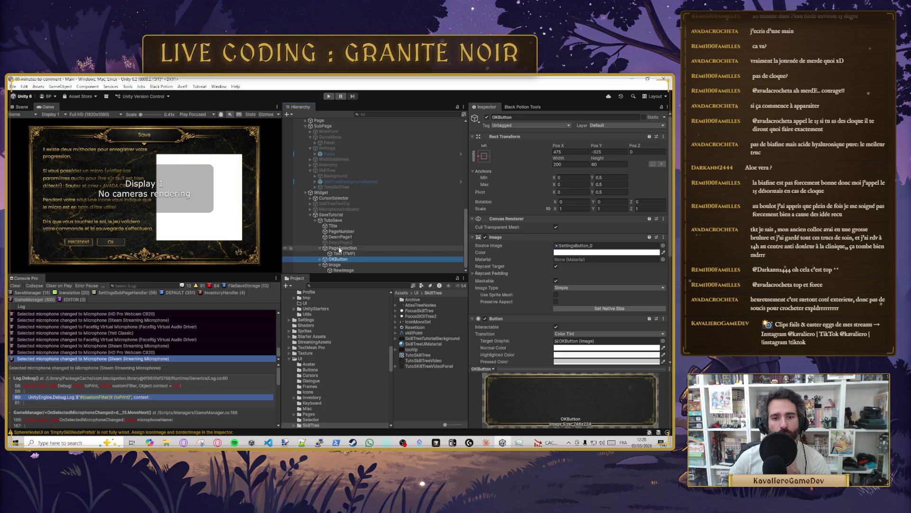
{"action": "left_click", "coordinate": [345, 232]}
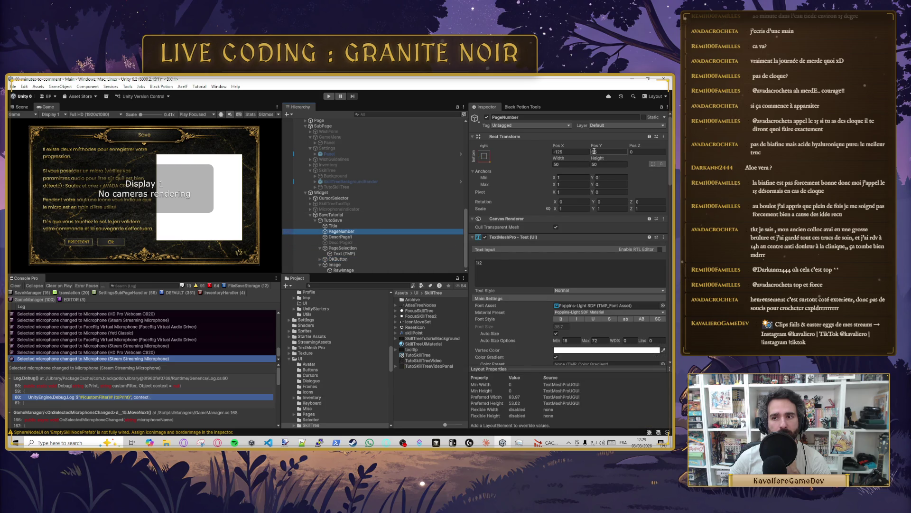
{"action": "left_click", "coordinate": [609, 151]}
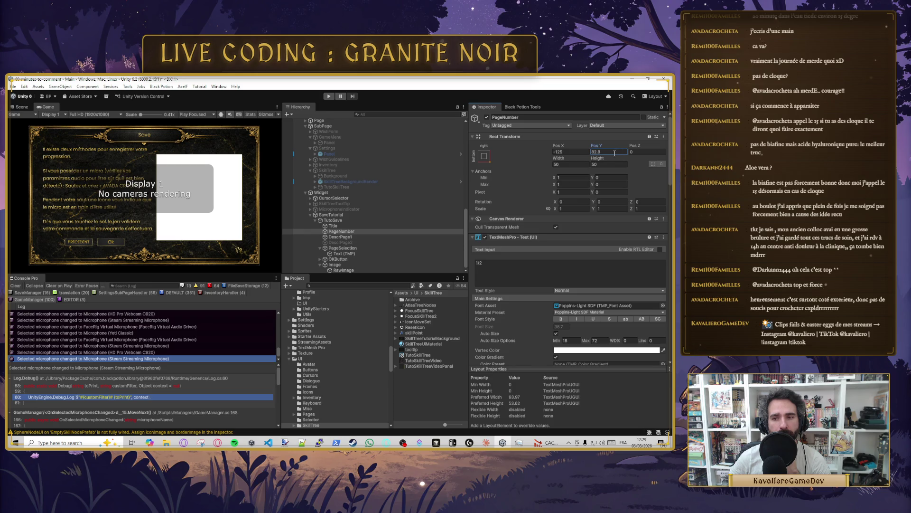
{"action": "type", "text": "82.8"}
{"action": "key", "text": "Return"}
{"action": "type", "text": "85"}
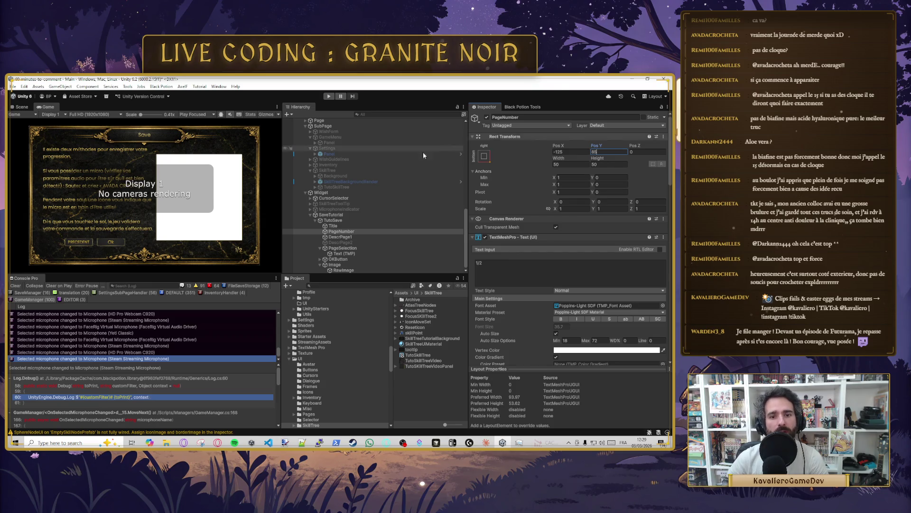
{"action": "left_click", "coordinate": [375, 236]}
{"action": "left_click_drag", "start_coordinate": [595, 145], "coordinate": [658, 151]}
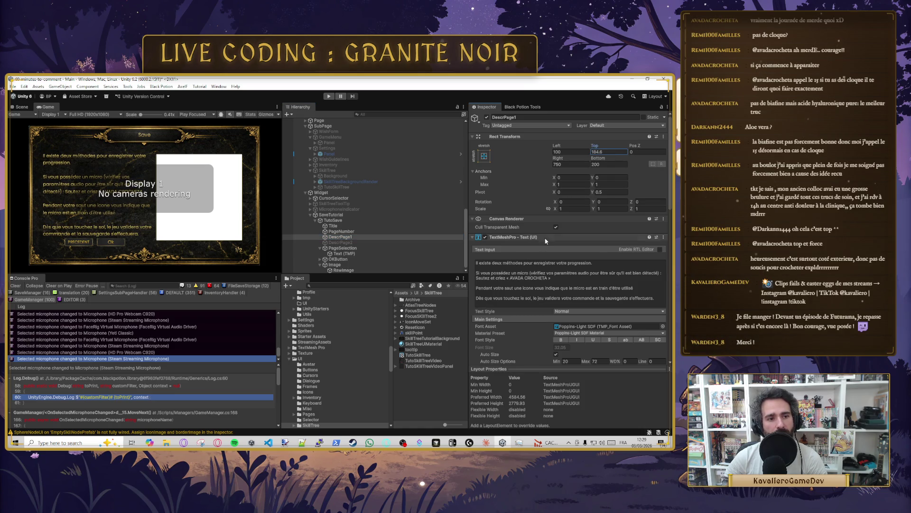
Step: Move PageSelection and OKButton down together to Pos Y -365
{"action": "left_click", "coordinate": [360, 260]}
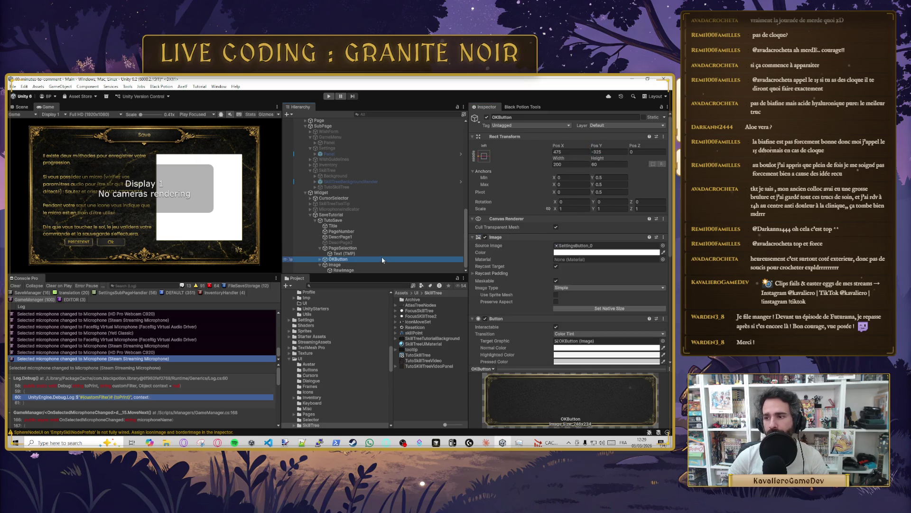
{"action": "left_click", "coordinate": [320, 248]}
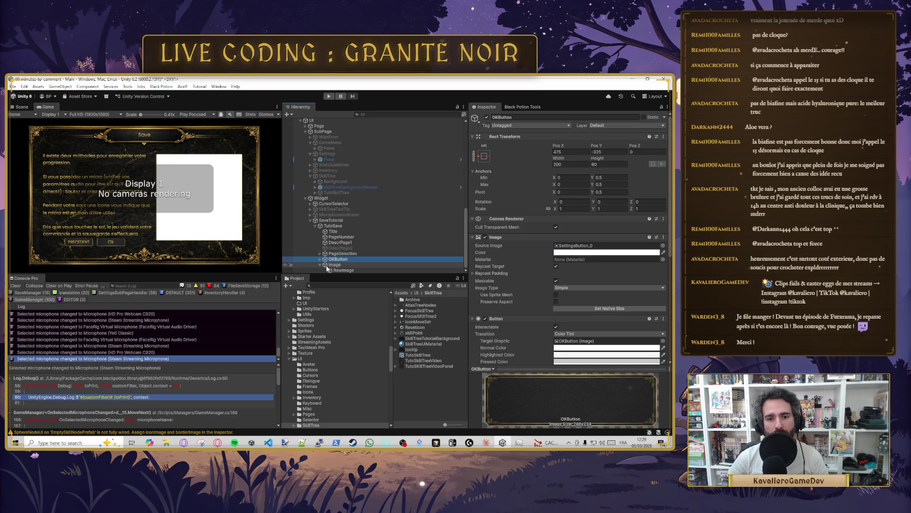
{"action": "left_click", "coordinate": [319, 264]}
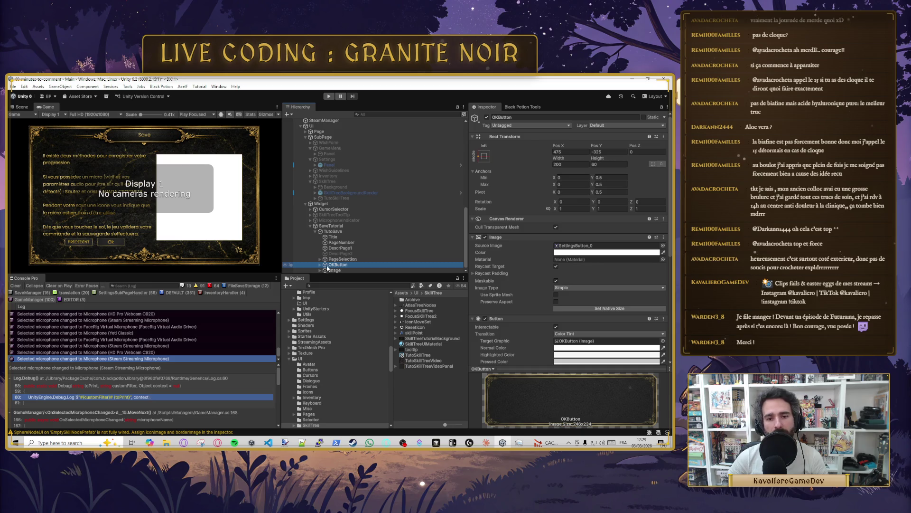
{"action": "left_click", "coordinate": [334, 259], "text": "ctrl"}
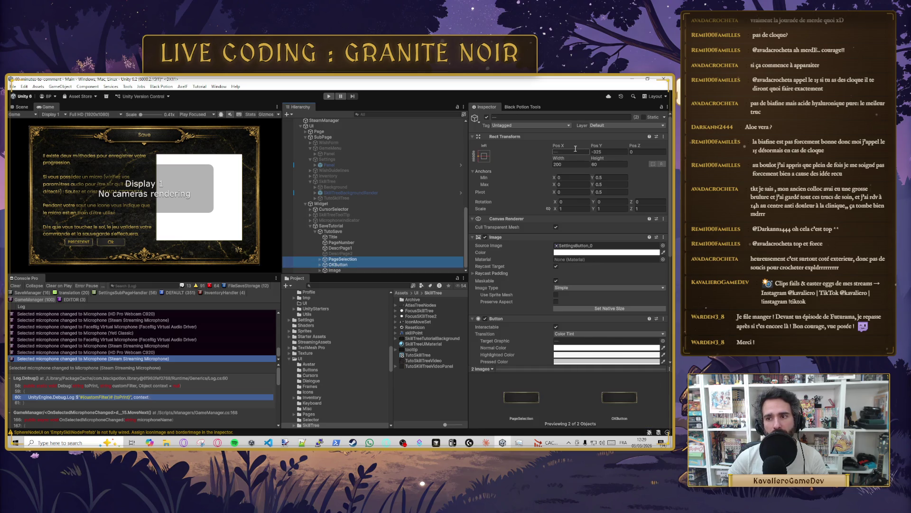
{"action": "left_click_drag", "start_coordinate": [596, 146], "coordinate": [564, 145]}
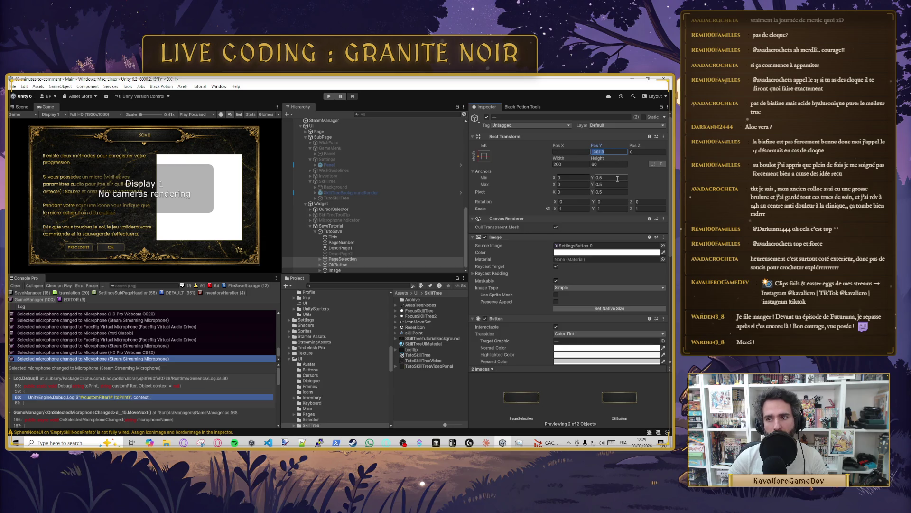
{"action": "type", "text": "-3"}
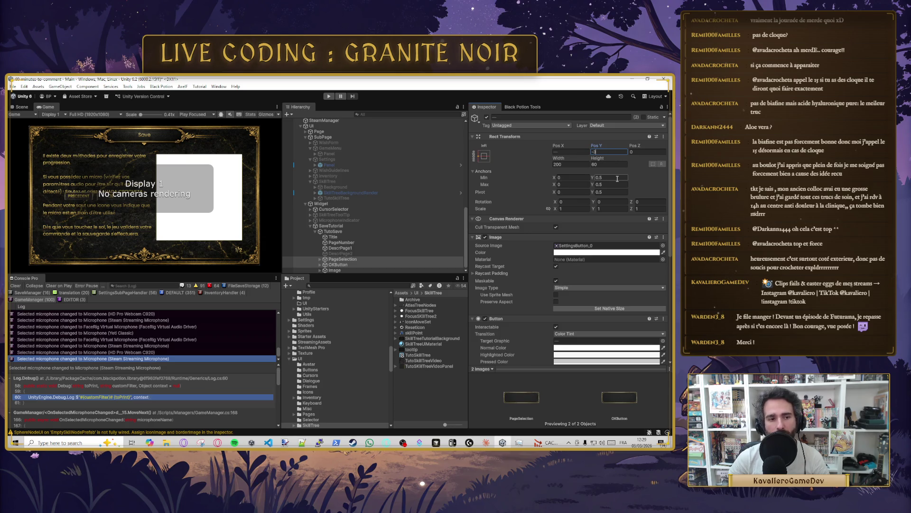
{"action": "type", "text": "65"}
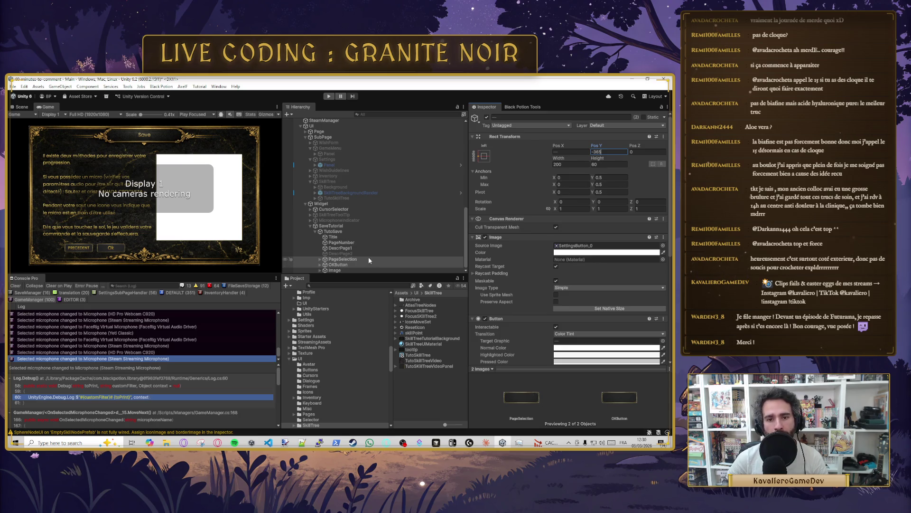
Step: Set DescrPage1's bottom margin to 150
{"action": "left_click", "coordinate": [340, 259]}
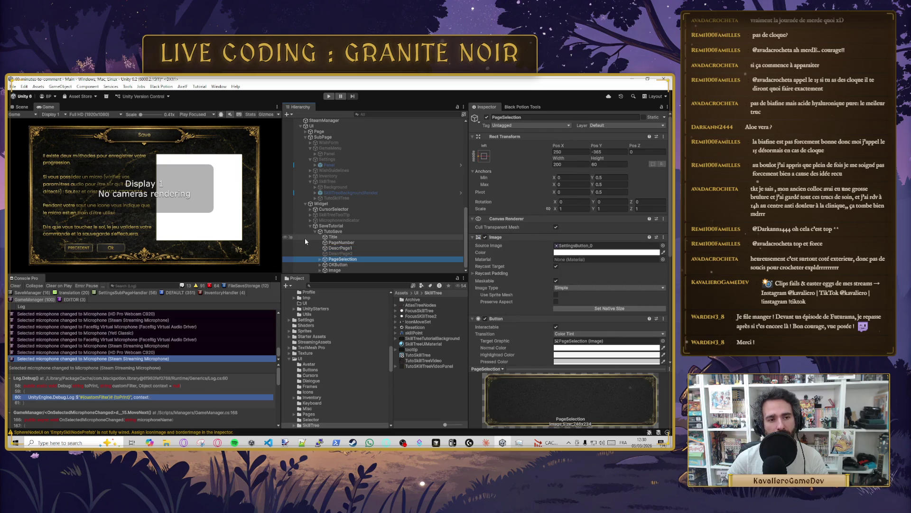
{"action": "left_click", "coordinate": [345, 249]}
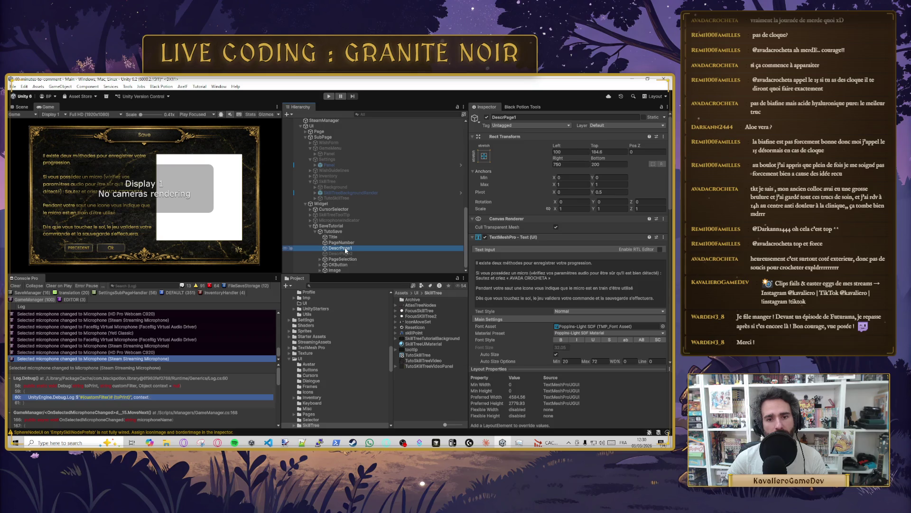
{"action": "left_click_drag", "start_coordinate": [597, 158], "coordinate": [566, 151]}
{"action": "type", "text": "150"}
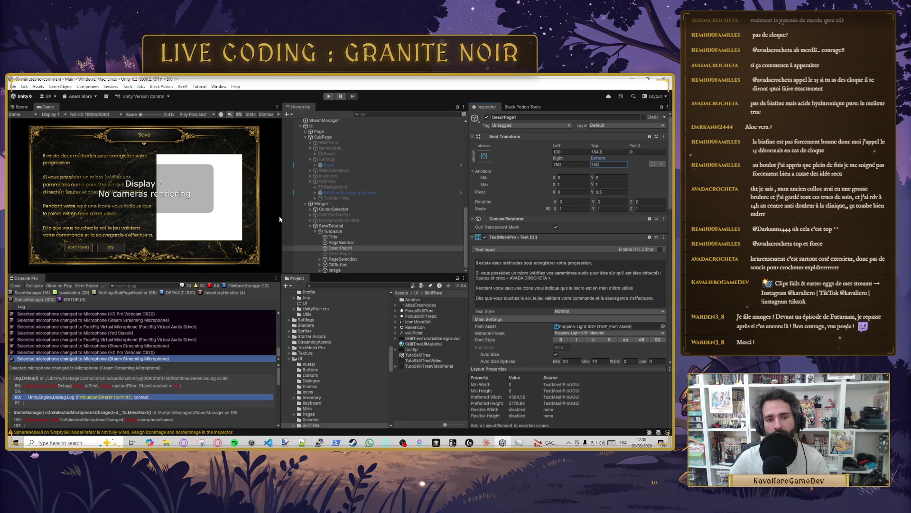
{"action": "left_click", "coordinate": [351, 259]}
{"action": "left_click", "coordinate": [348, 243]}
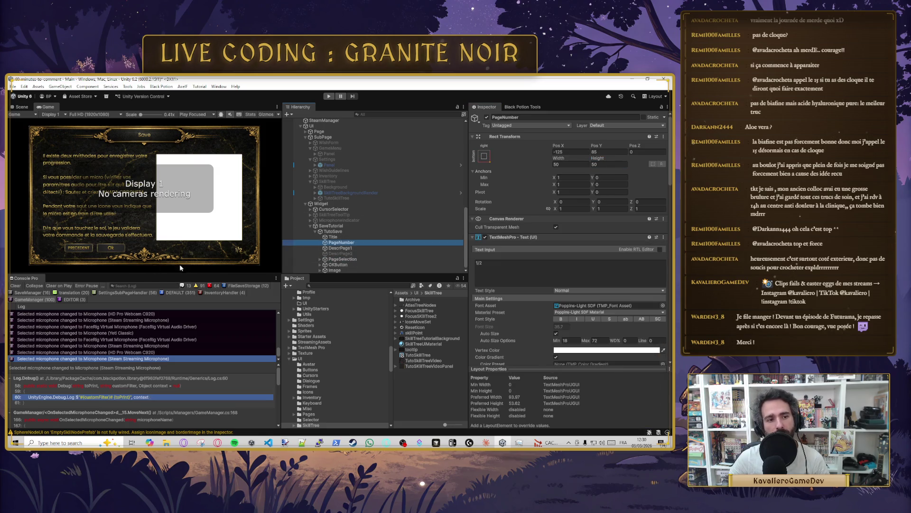
{"action": "right_click", "coordinate": [334, 231]}
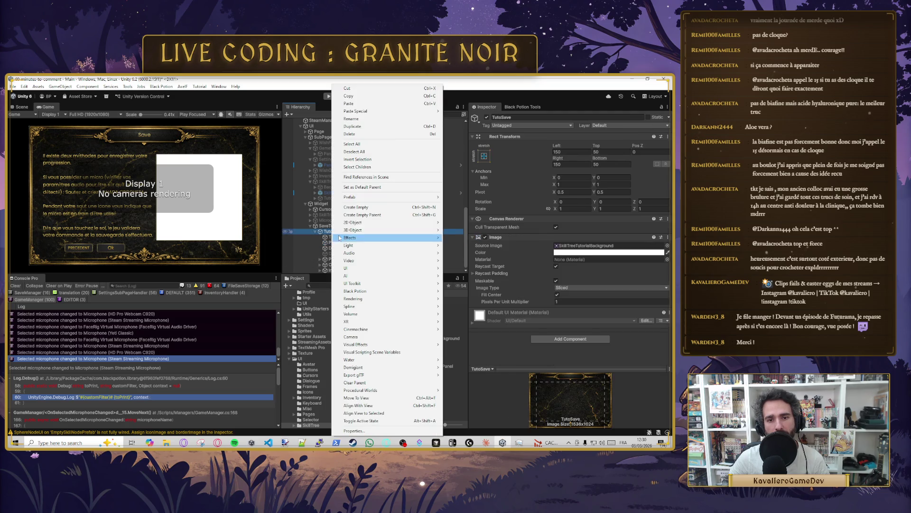
Step: Create an empty TutoSave child named BottomPannel with an Image component
{"action": "left_click", "coordinate": [360, 208]}
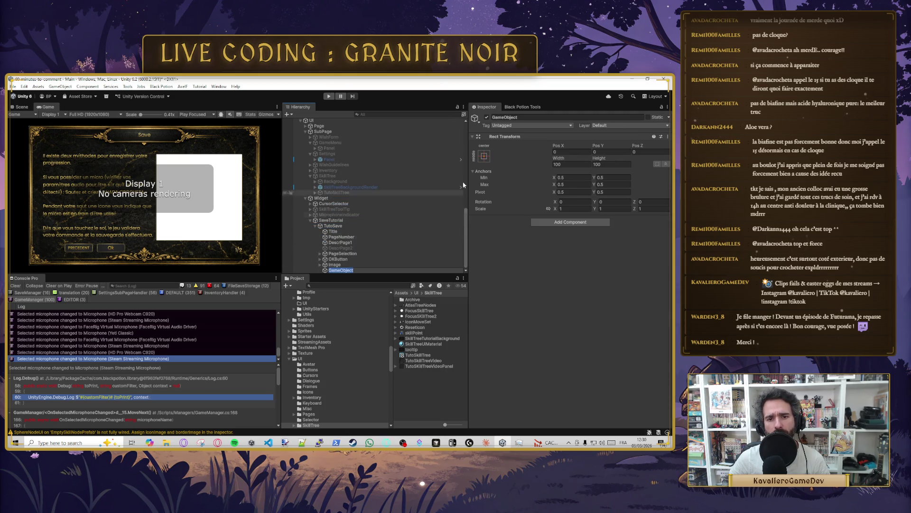
{"action": "left_click", "coordinate": [526, 118]}
{"action": "type", "text": "Botto"}
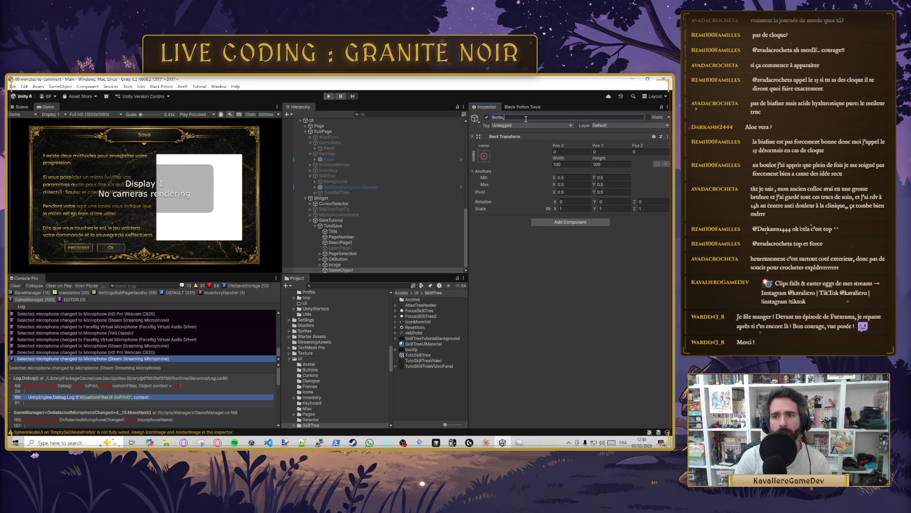
{"action": "type", "text": "mPqnn"}
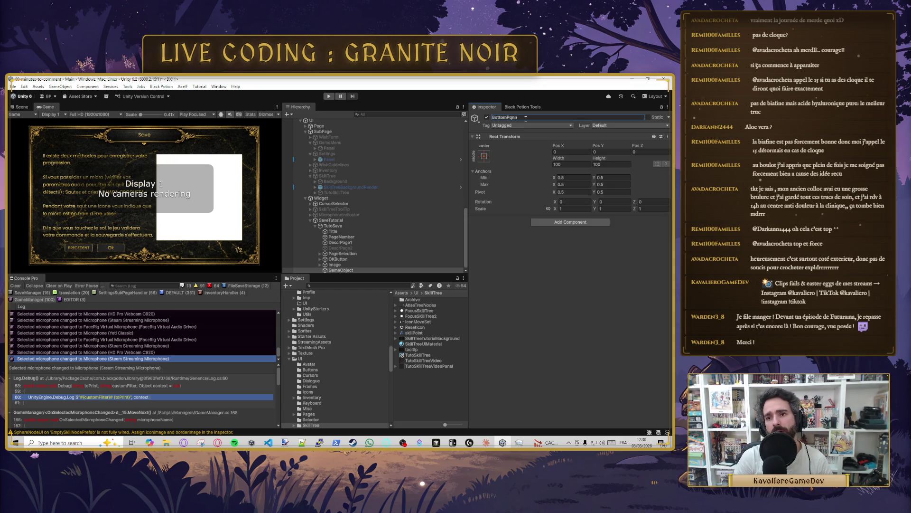
{"action": "key", "text": "BackSpace"}
{"action": "key", "text": "BackSpace"}
{"action": "key", "text": "BackSpace"}
{"action": "type", "text": "annel"}
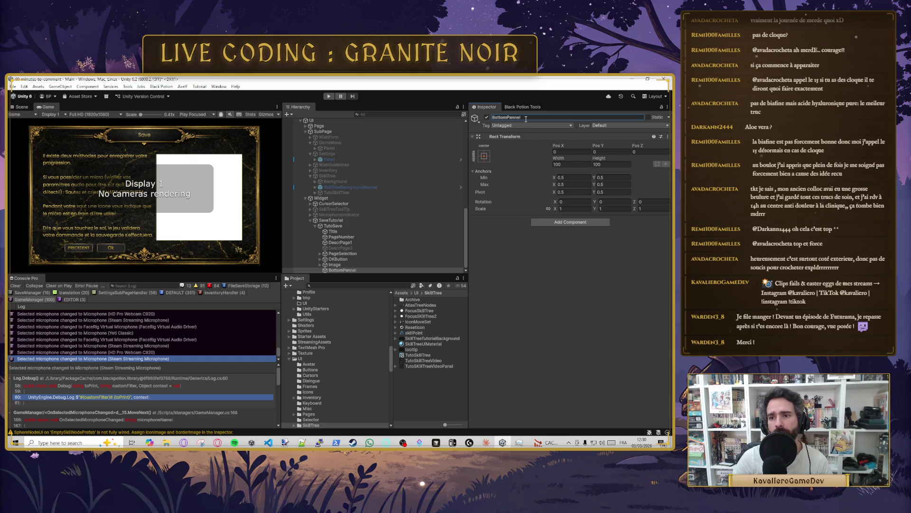
{"action": "left_click", "coordinate": [570, 222]}
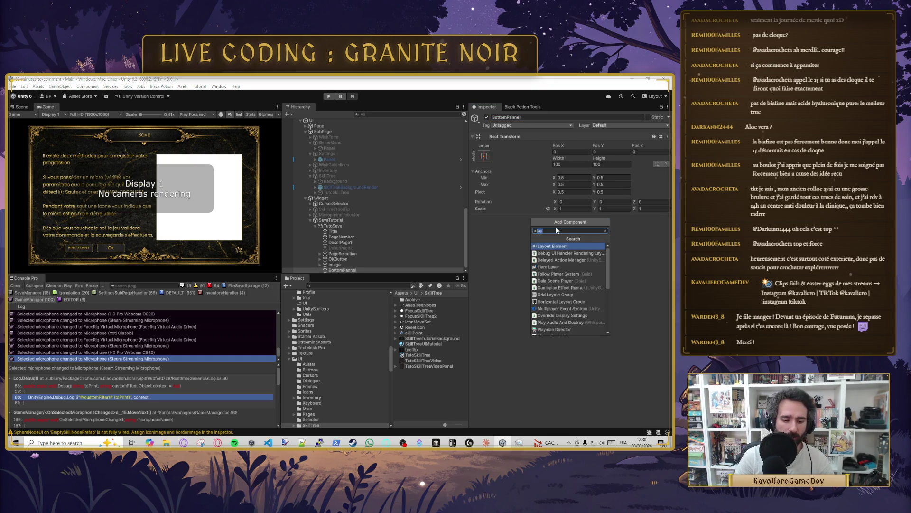
{"action": "type", "text": "Lmage"}
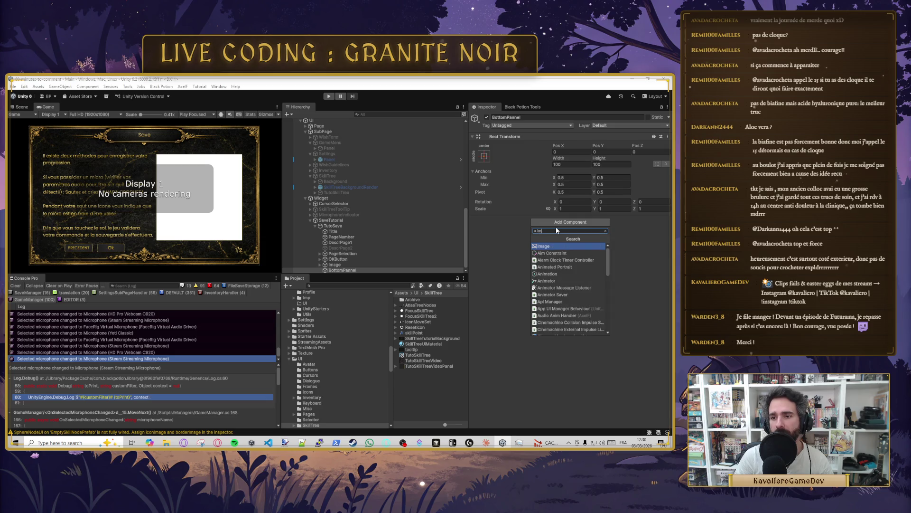
{"action": "key", "text": "Return"}
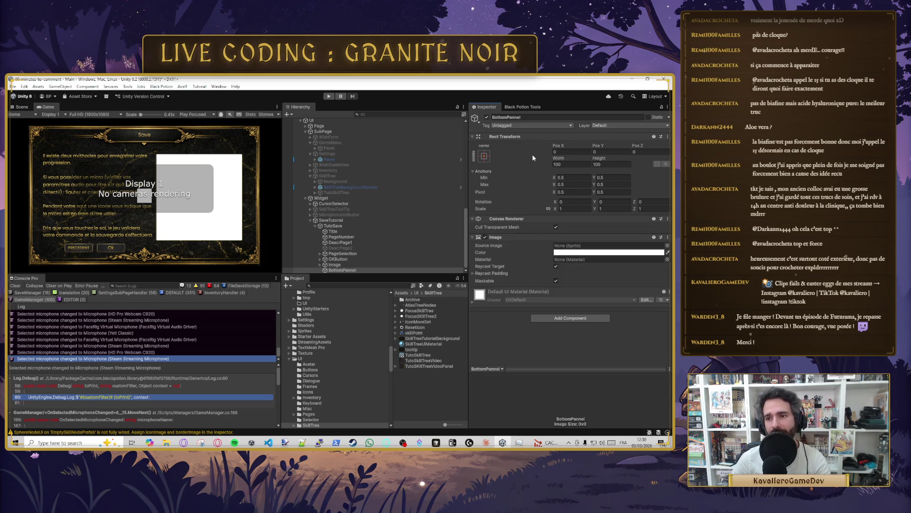
Step: Anchor BottomPannel stretched along the bottom with vertical pivot 0
{"action": "left_click", "coordinate": [483, 156]}
{"action": "left_click", "coordinate": [558, 240]}
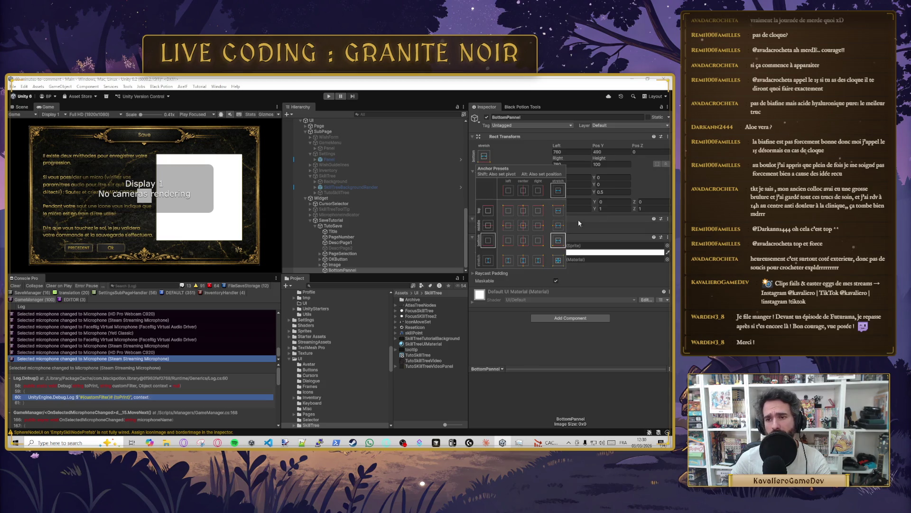
{"action": "left_click", "coordinate": [569, 151]}
{"action": "key", "text": "Tab"}
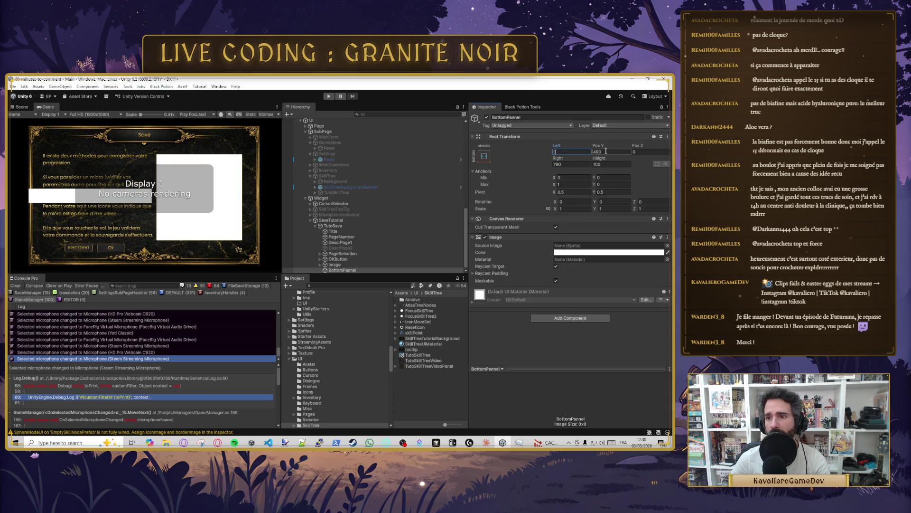
{"action": "type", "text": "0"}
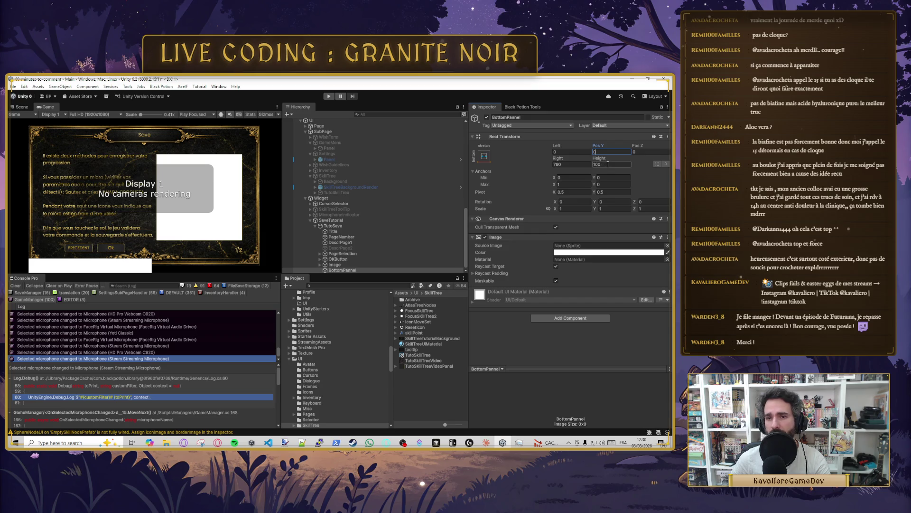
{"action": "left_click", "coordinate": [600, 191]}
{"action": "type", "text": "0"}
{"action": "left_click", "coordinate": [605, 151]}
{"action": "type", "text": "0"}
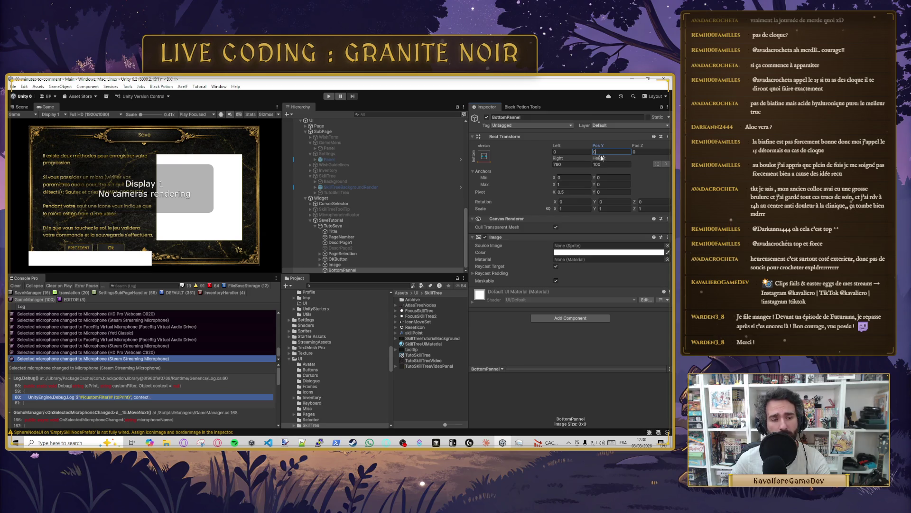
Step: Give BottomPannel Right 0 and height 160, adjusting its Pos Y
{"action": "left_click_drag", "start_coordinate": [599, 145], "coordinate": [630, 148]}
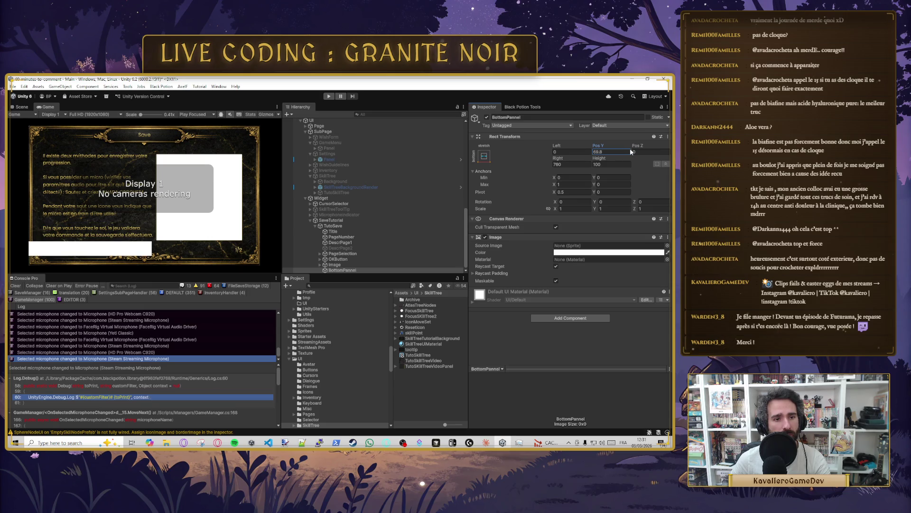
{"action": "left_click", "coordinate": [613, 153]}
{"action": "type", "text": "70"}
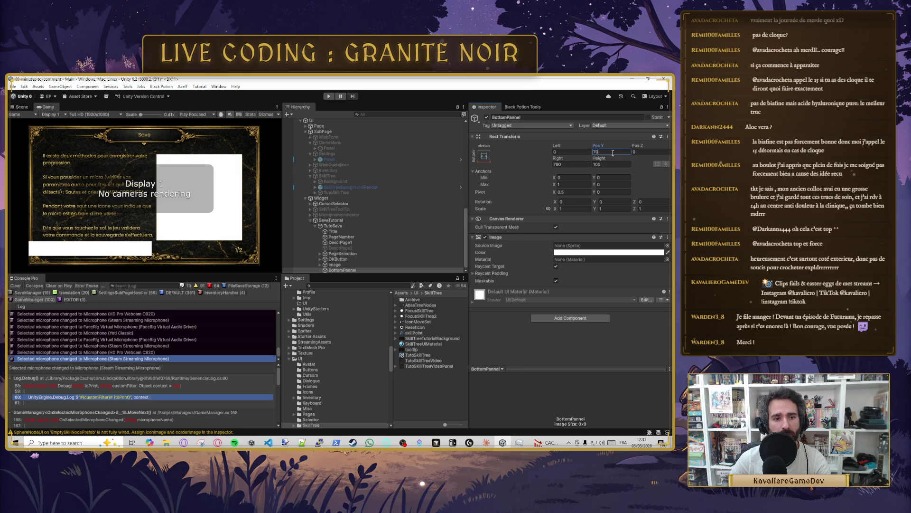
{"action": "key", "text": "BackSpace"}
{"action": "key", "text": "BackSpace"}
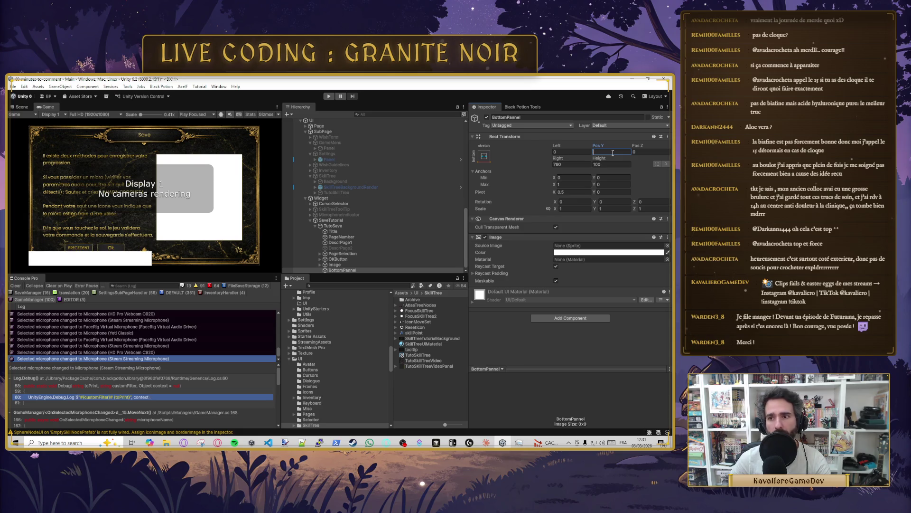
{"action": "mouse_move", "coordinate": [599, 146]}
{"action": "left_mouse_down"}
{"action": "mouse_move", "coordinate": [626, 145]}
{"action": "mouse_move", "coordinate": [534, 142]}
{"action": "left_mouse_up"}
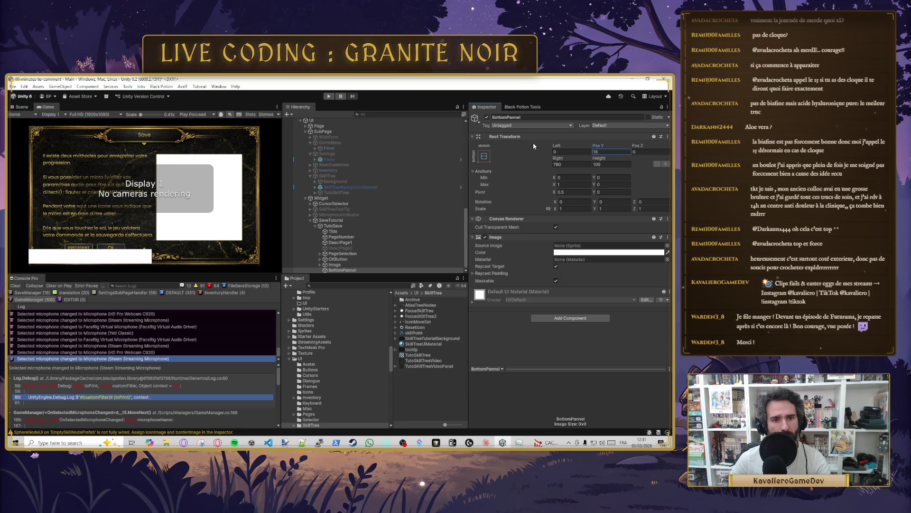
{"action": "left_click", "coordinate": [580, 164]}
{"action": "type", "text": "0"}
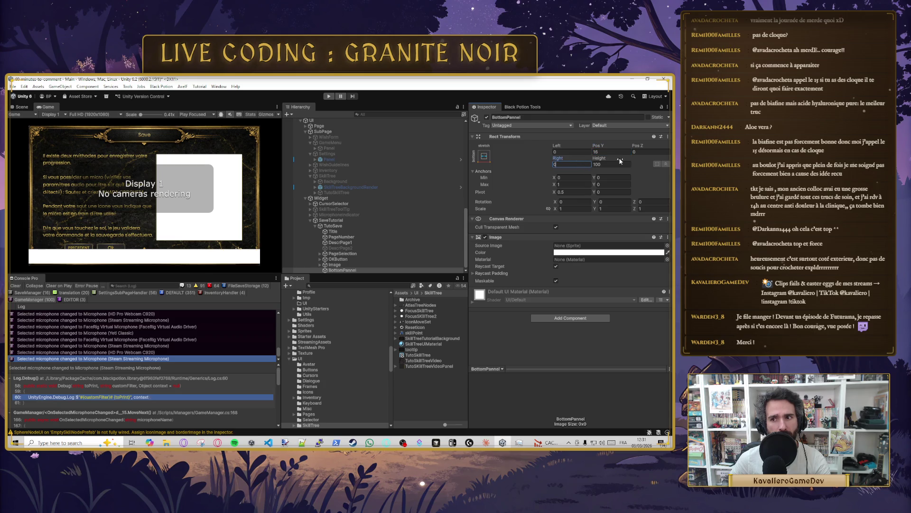
{"action": "left_click_drag", "start_coordinate": [601, 159], "coordinate": [665, 164]}
{"action": "type", "text": "160.3"}
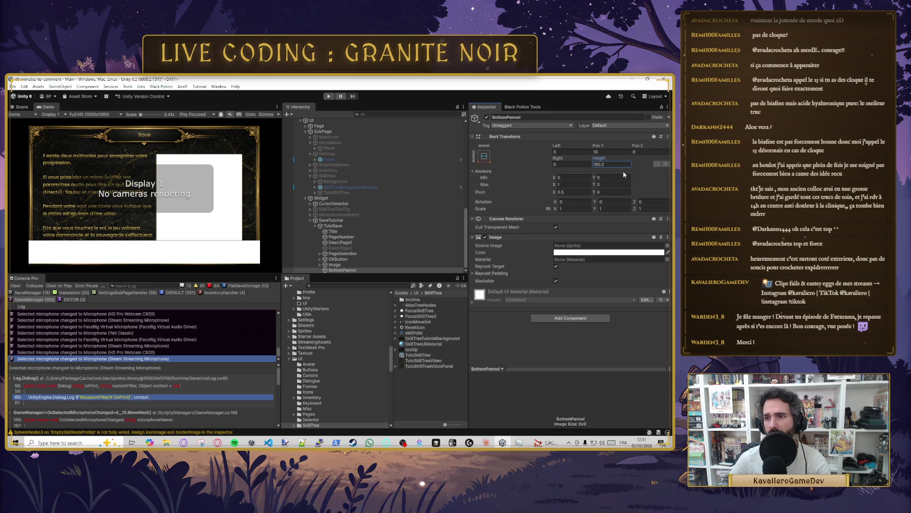
{"action": "key", "text": "BackSpace"}
{"action": "key", "text": "BackSpace"}
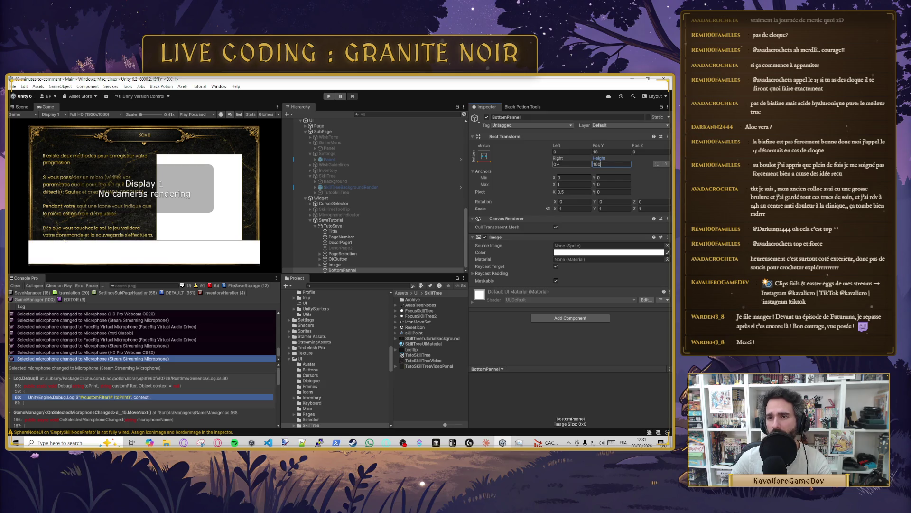
Step: Hide the bottom panel's white image and nest PageSelection and OKButton under BottomPannel
{"action": "left_click", "coordinate": [485, 237]}
{"action": "left_click", "coordinate": [352, 259]}
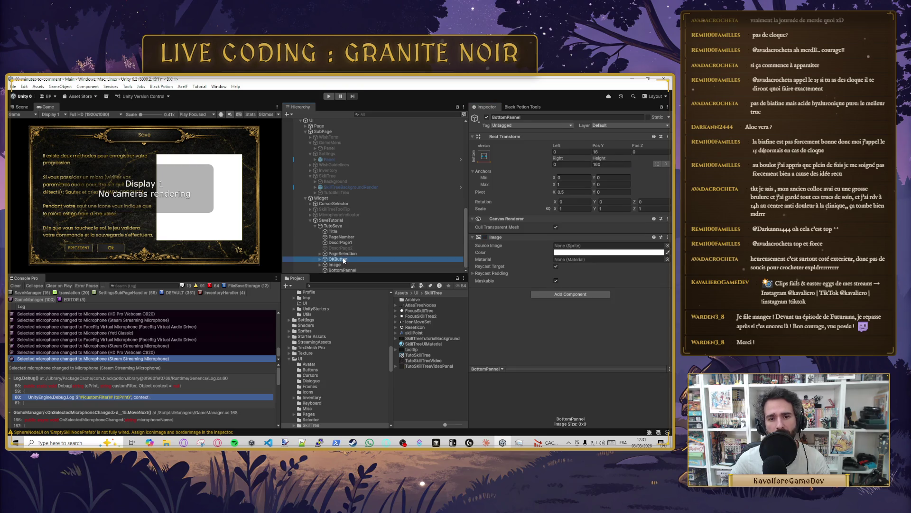
{"action": "left_click", "coordinate": [346, 254], "text": "ctrl"}
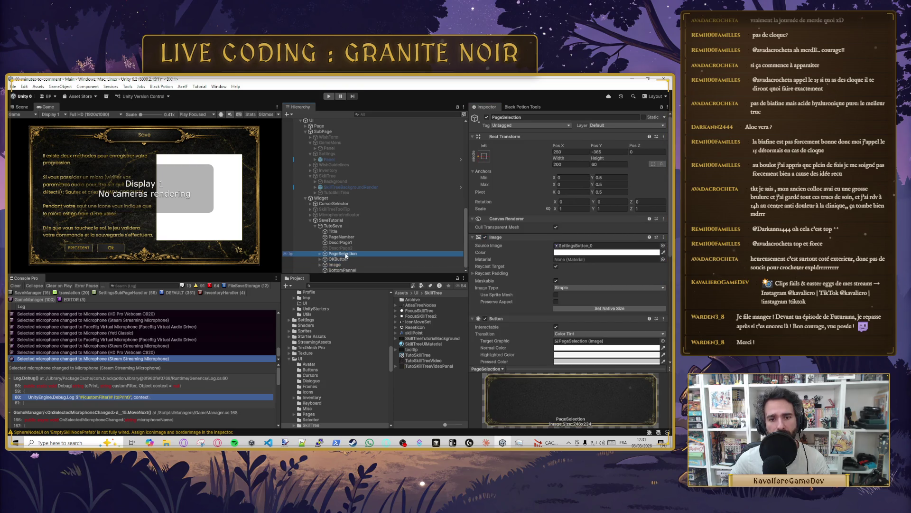
{"action": "left_click_drag", "start_coordinate": [355, 269], "coordinate": [354, 270]}
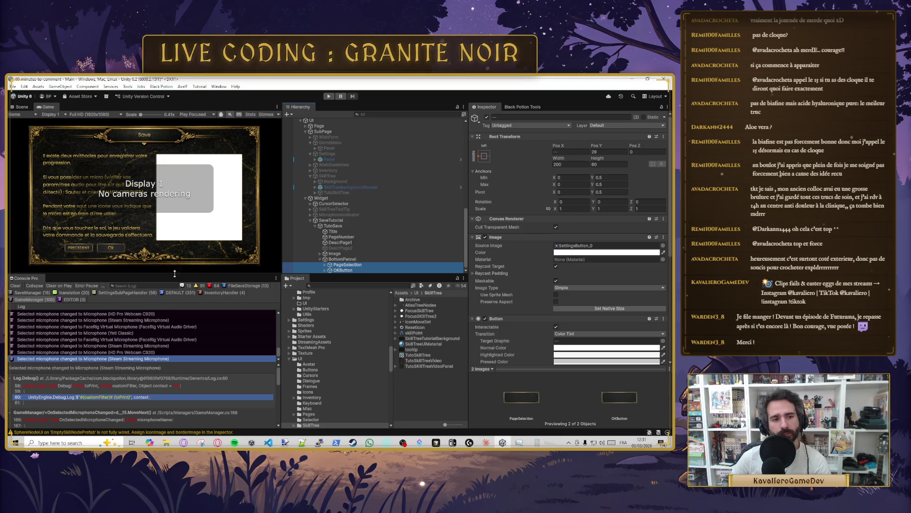
Step: Raise BottomPannel slightly, setting its position value to 16
{"action": "left_click", "coordinate": [354, 259]}
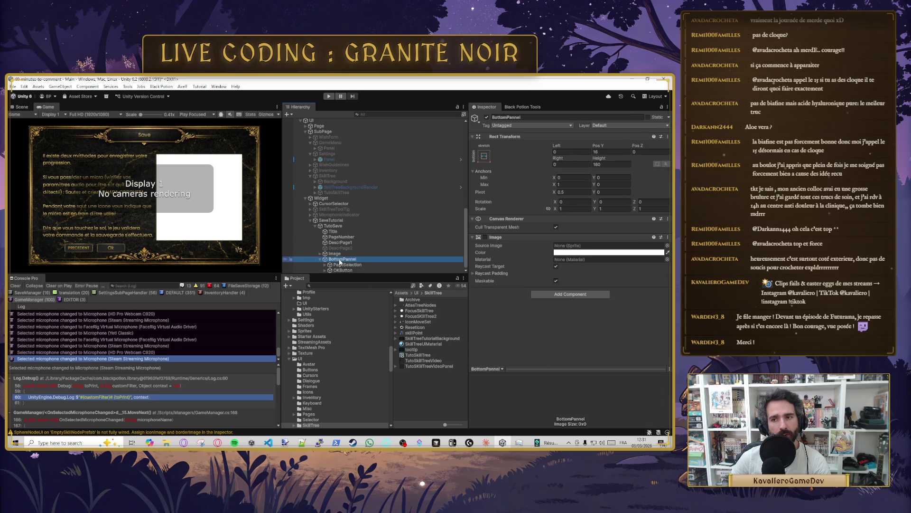
{"action": "mouse_move", "coordinate": [599, 146]}
{"action": "left_mouse_down"}
{"action": "mouse_move", "coordinate": [614, 151]}
{"action": "mouse_move", "coordinate": [603, 153]}
{"action": "left_mouse_up"}
{"action": "type", "text": "16"}
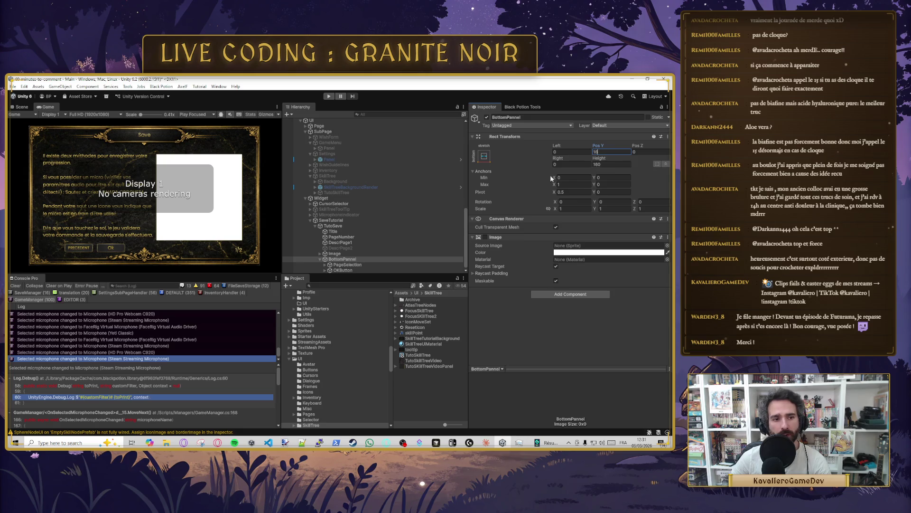
Step: Set Pos Y to 30 for both PageSelection and OKButton
{"action": "left_click", "coordinate": [351, 265]}
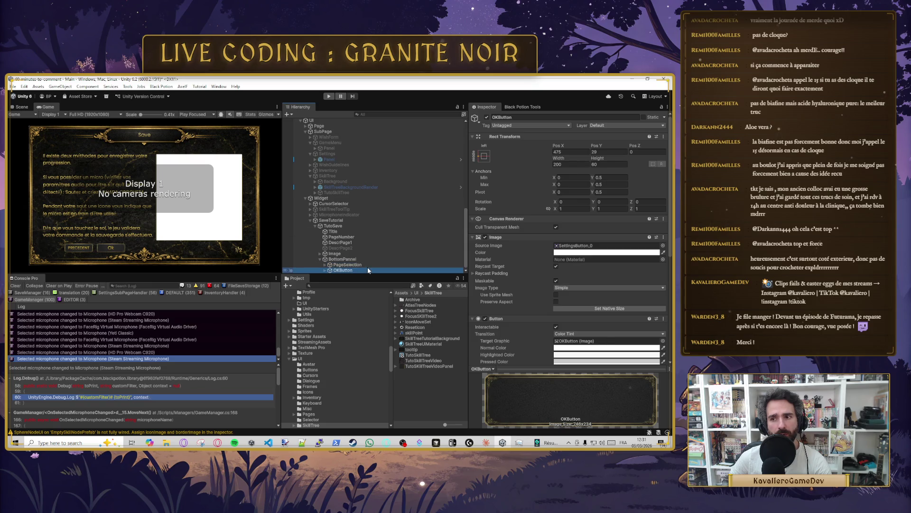
{"action": "left_click", "coordinate": [609, 152]}
{"action": "type", "text": "30"}
{"action": "left_click", "coordinate": [360, 269]}
{"action": "left_click", "coordinate": [606, 152]}
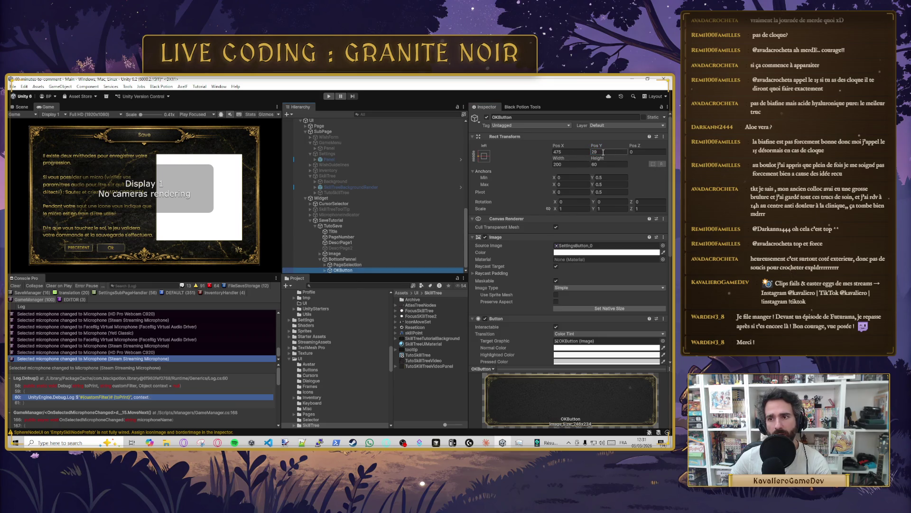
{"action": "type", "text": "30"}
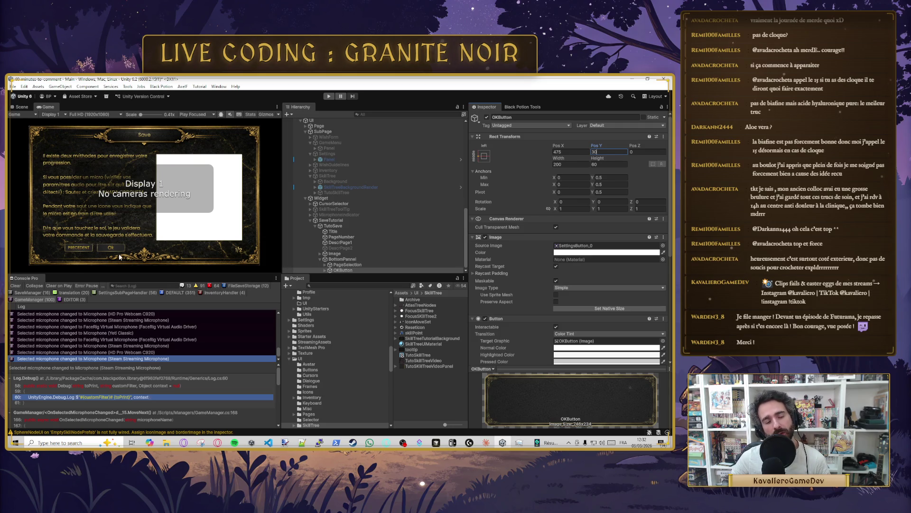
Step: Correct OKButton's Pos Y back to 30 and save the scene
{"action": "key", "text": "ctrl+v"}
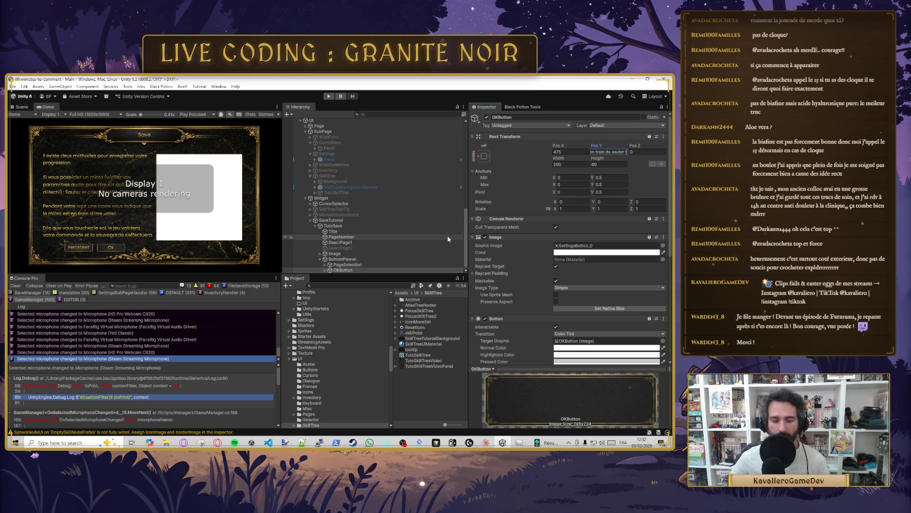
{"action": "double_click", "coordinate": [600, 152]}
{"action": "type", "text": "30"}
{"action": "key", "text": "ctrl+s"}
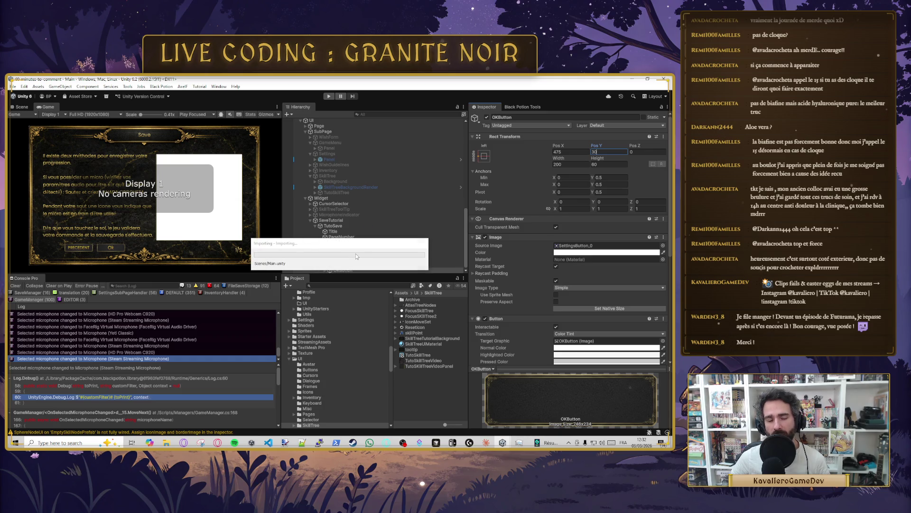
{"action": "left_click", "coordinate": [361, 264]}
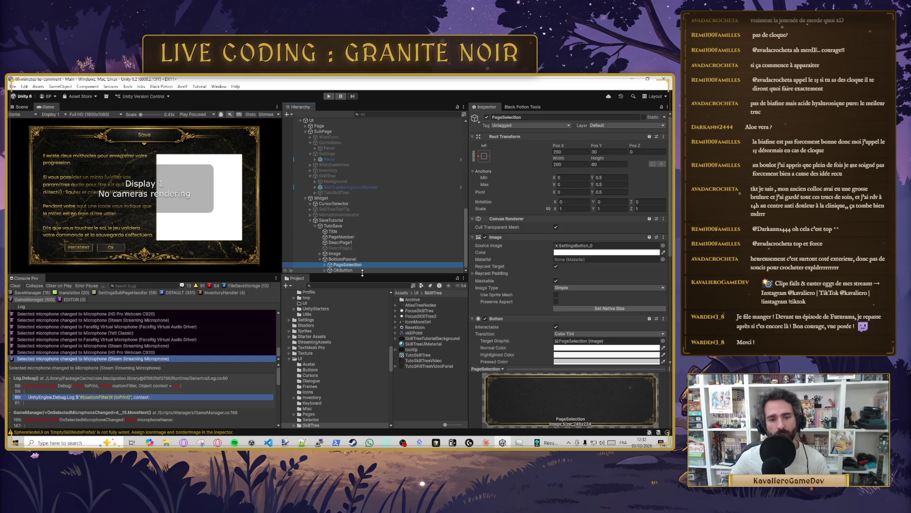
Step: Duplicate PageSelection, creating PageSelection (1)
{"action": "key", "text": "ctrl+d"}
{"action": "left_click", "coordinate": [525, 117]}
{"action": "left_click", "coordinate": [347, 258]}
Step: Rename the original PageSelection button to NextPage
{"action": "left_click", "coordinate": [521, 119]}
{"action": "key", "text": "Home"}
{"action": "type", "text": "Next"}
{"action": "key", "text": "Return"}
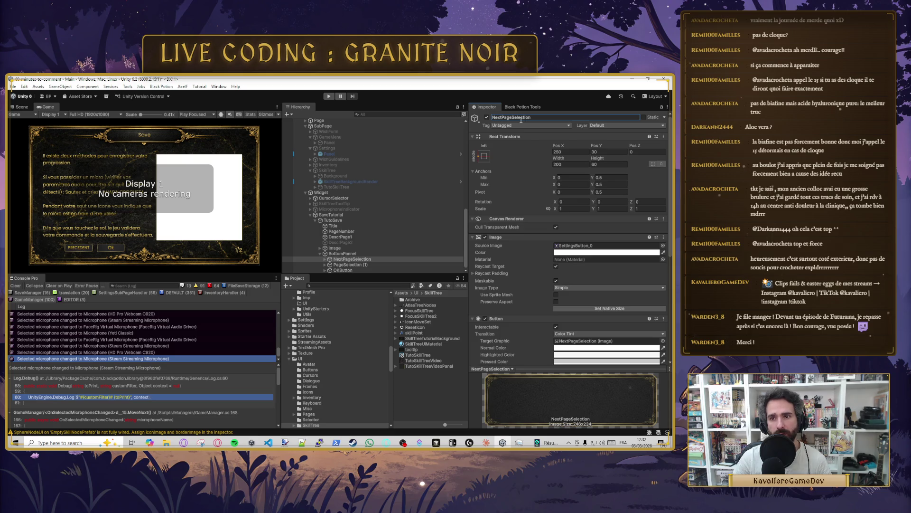
{"action": "left_click", "coordinate": [510, 118]}
{"action": "left_click", "coordinate": [542, 117]}
{"action": "key", "text": "BackSpace"}
{"action": "key", "text": "BackSpace"}
{"action": "key", "text": "BackSpace"}
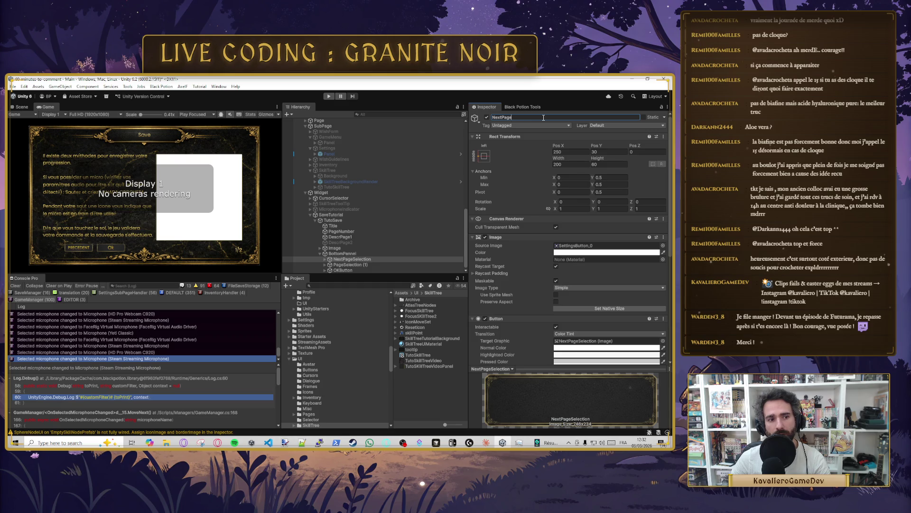
{"action": "left_click", "coordinate": [504, 118]}
{"action": "key", "text": "ctrl+a"}
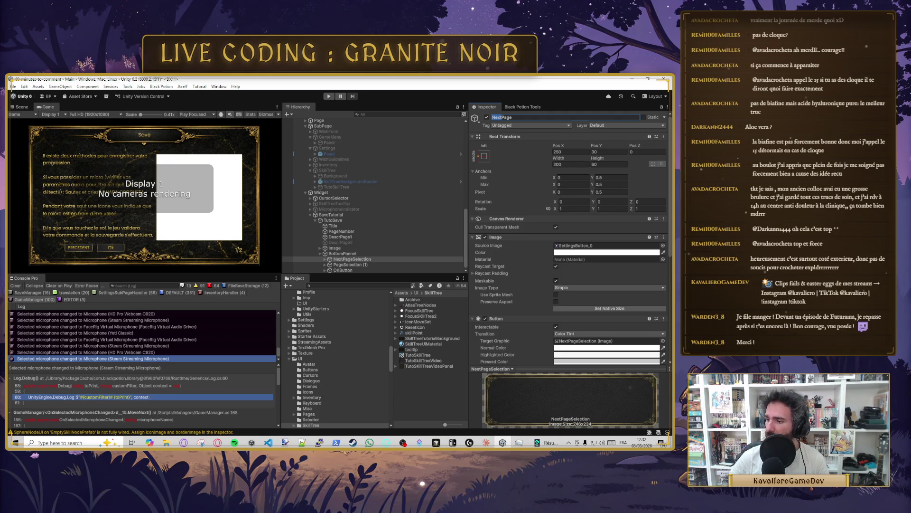
{"action": "key", "text": "Return"}
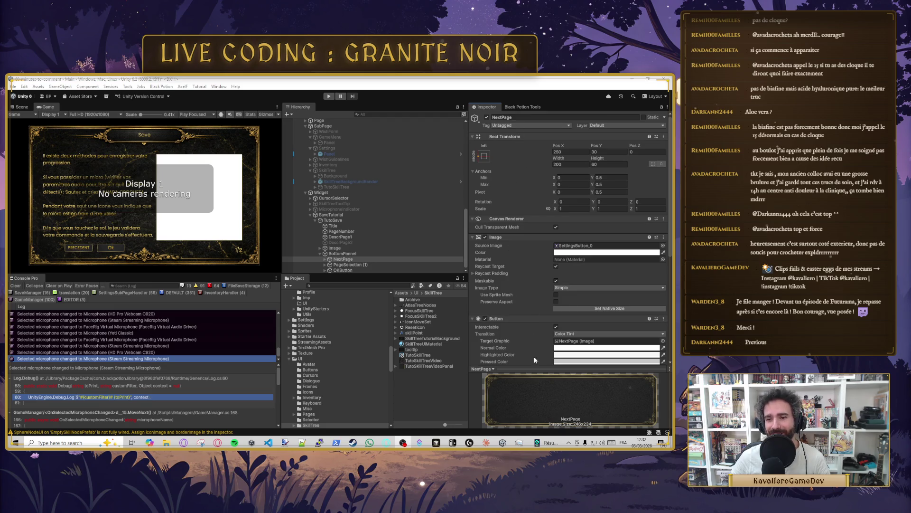
Step: Rename the NextPage button, whose label reads PRECEDENT, to PreviousPage
{"action": "left_click", "coordinate": [326, 259]}
{"action": "left_click", "coordinate": [349, 264]}
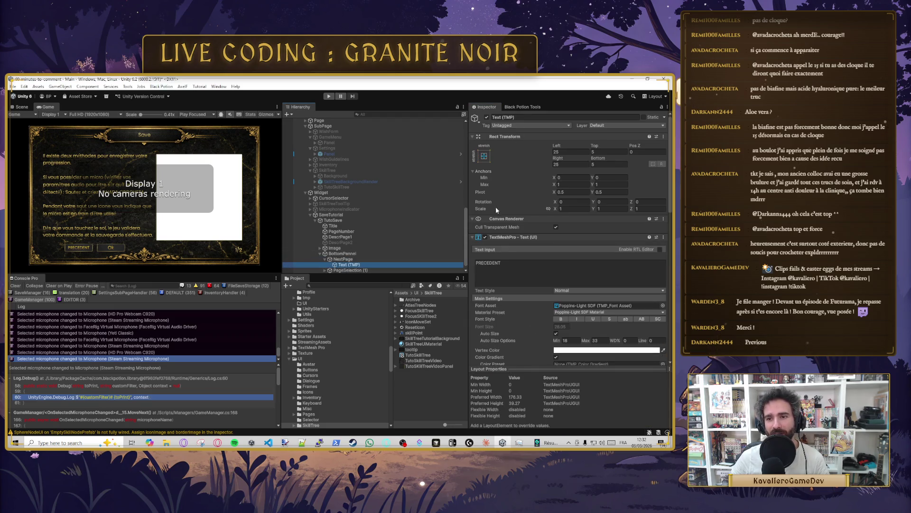
{"action": "left_click", "coordinate": [505, 269]}
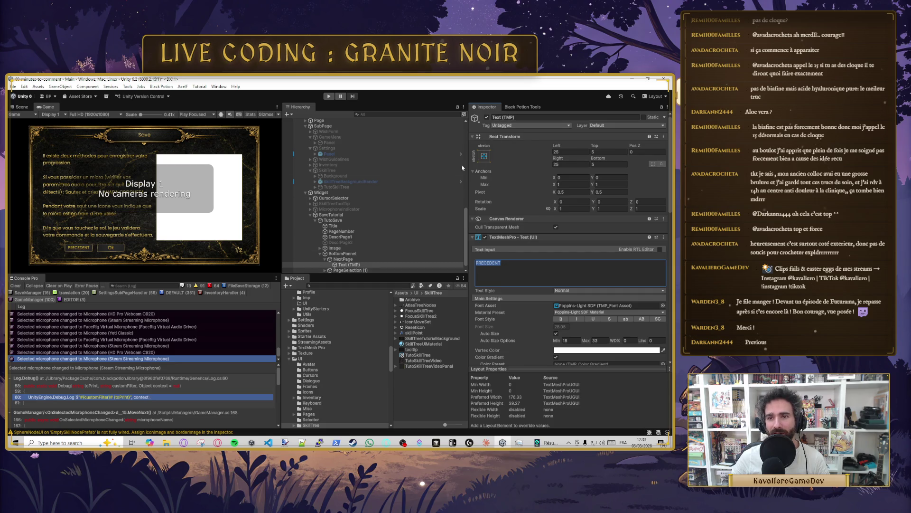
{"action": "left_click", "coordinate": [345, 260]}
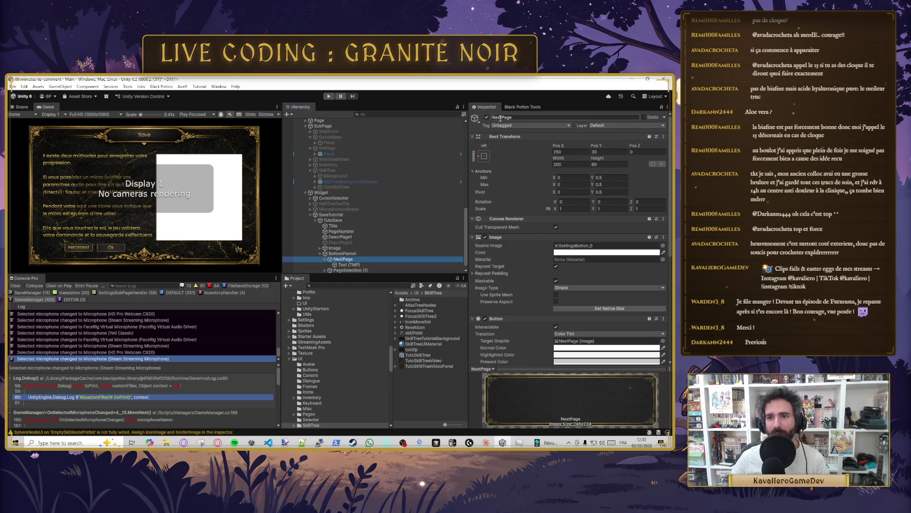
{"action": "left_click", "coordinate": [501, 118]}
{"action": "key", "text": "BackSpace"}
{"action": "key", "text": "BackSpace"}
{"action": "key", "text": "BackSpace"}
{"action": "type", "text": "Previous"}
{"action": "key", "text": "Return"}
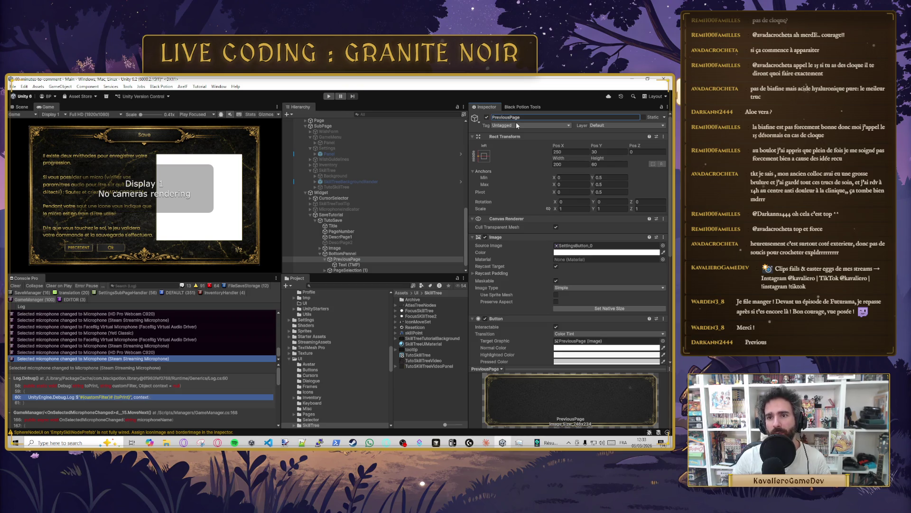
Step: Rename the PageSelection (1) copy to NextPage
{"action": "left_click", "coordinate": [349, 270]}
{"action": "left_click", "coordinate": [505, 117]}
{"action": "key", "text": "BackSpace"}
{"action": "key", "text": "BackSpace"}
{"action": "key", "text": "BackSpace"}
{"action": "type", "text": "NextSelection"}
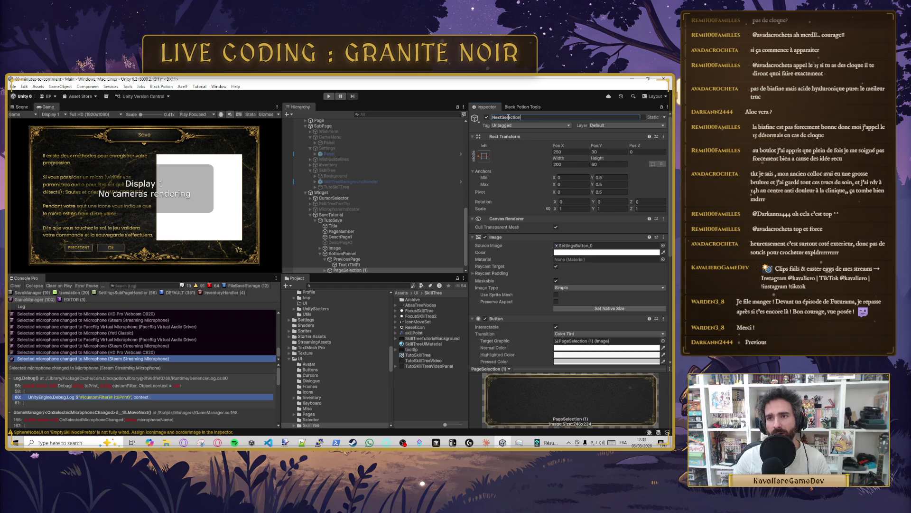
{"action": "key", "text": "BackSpace"}
{"action": "key", "text": "BackSpace"}
{"action": "key", "text": "BackSpace"}
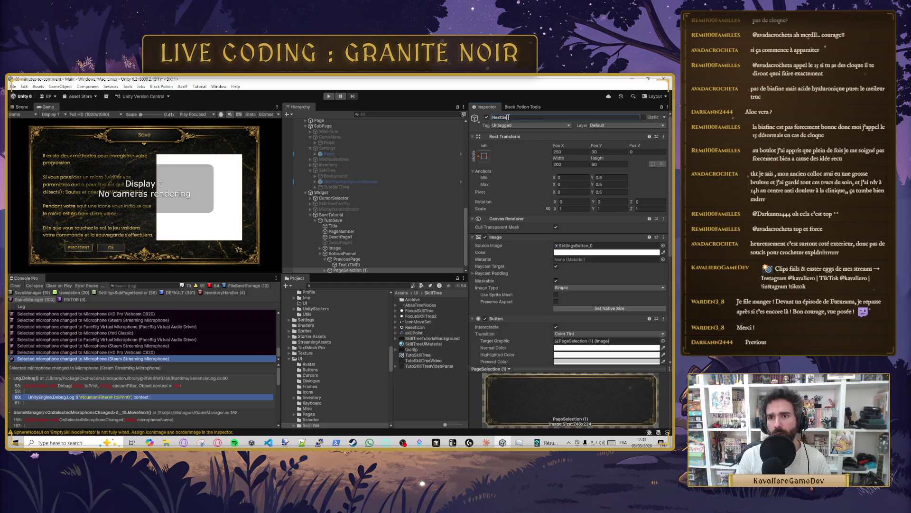
{"action": "type", "text": "Page"}
{"action": "key", "text": "Return"}
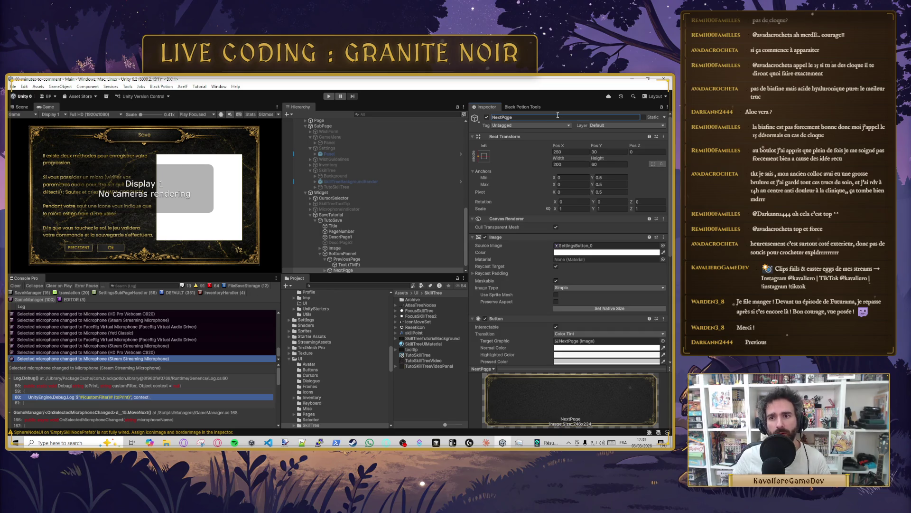
{"action": "left_click", "coordinate": [523, 118]}
{"action": "key", "text": "BackSpace"}
{"action": "key", "text": "BackSpace"}
{"action": "type", "text": "ge"}
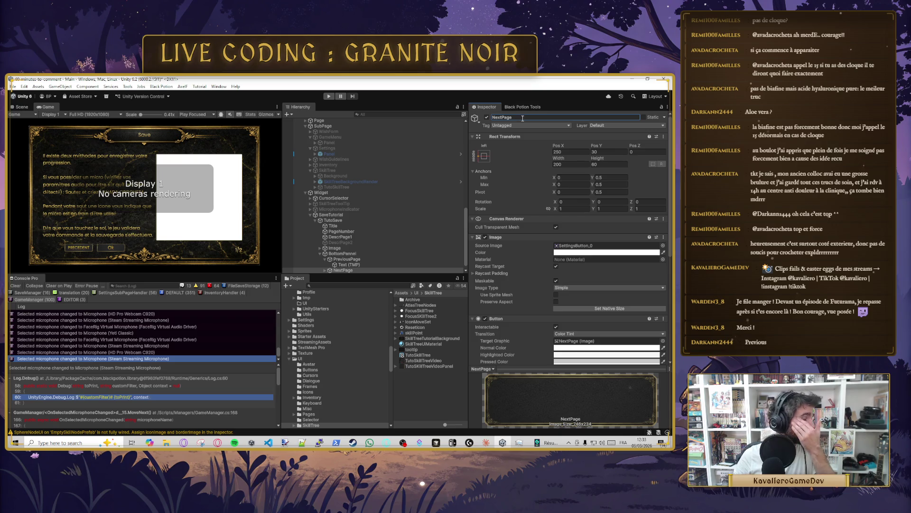
Step: Set NextPage's Pos X to 350
{"action": "scroll", "coordinate": [325, 272], "scroll_direction": "down", "scroll_amount": 1}
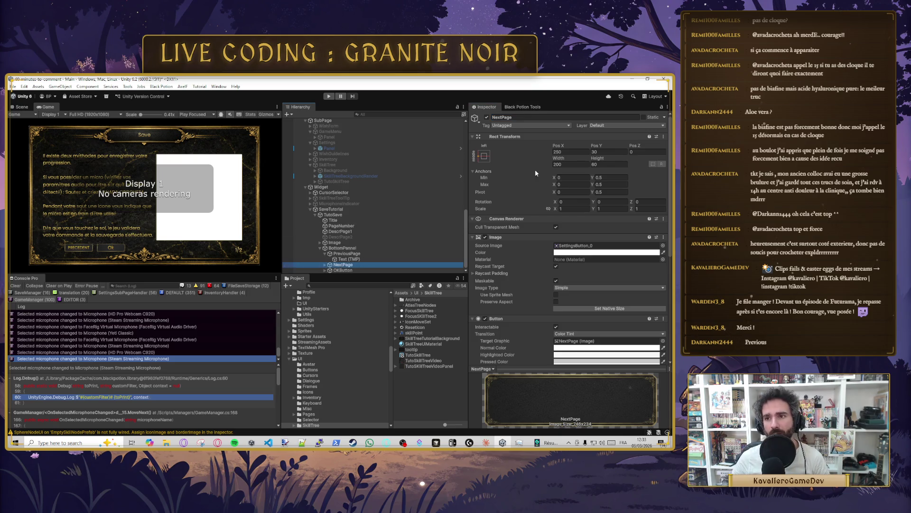
{"action": "left_click", "coordinate": [563, 151]}
{"action": "mouse_move", "coordinate": [564, 150]}
{"action": "left_mouse_down"}
{"action": "mouse_move", "coordinate": [92, 151]}
{"action": "mouse_move", "coordinate": [189, 153]}
{"action": "left_mouse_up"}
{"action": "type", "text": "350"}
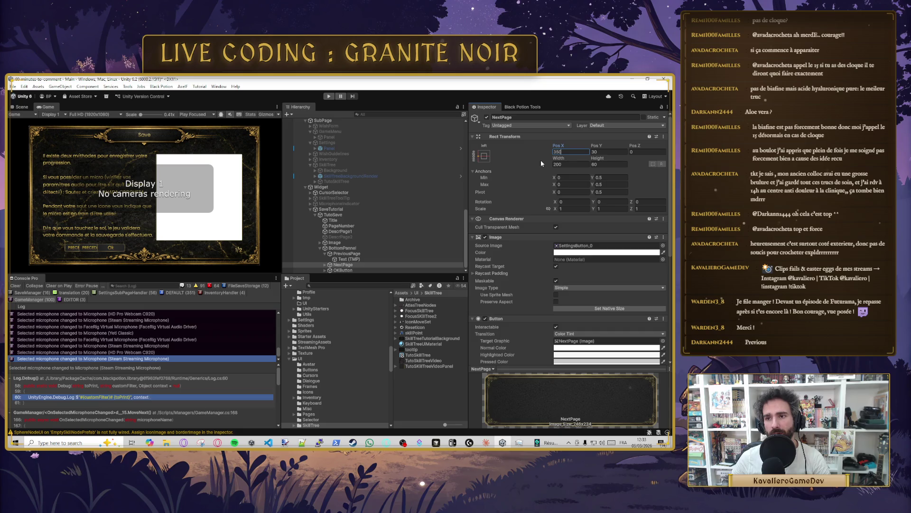
{"action": "left_click", "coordinate": [325, 264]}
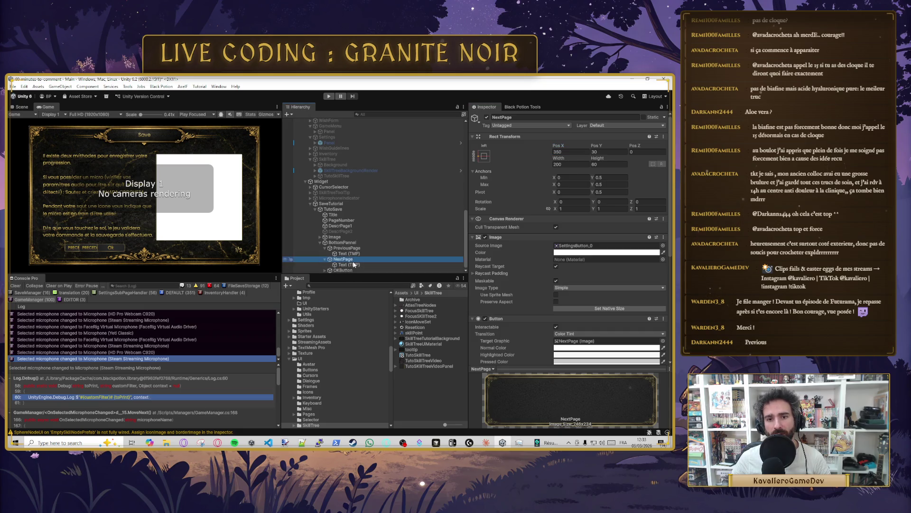
Step: Change NextPage's label text to SUIVANT and save the scene
{"action": "left_click", "coordinate": [337, 265]}
{"action": "left_click", "coordinate": [505, 262]}
{"action": "type", "text": "SUIVANT"}
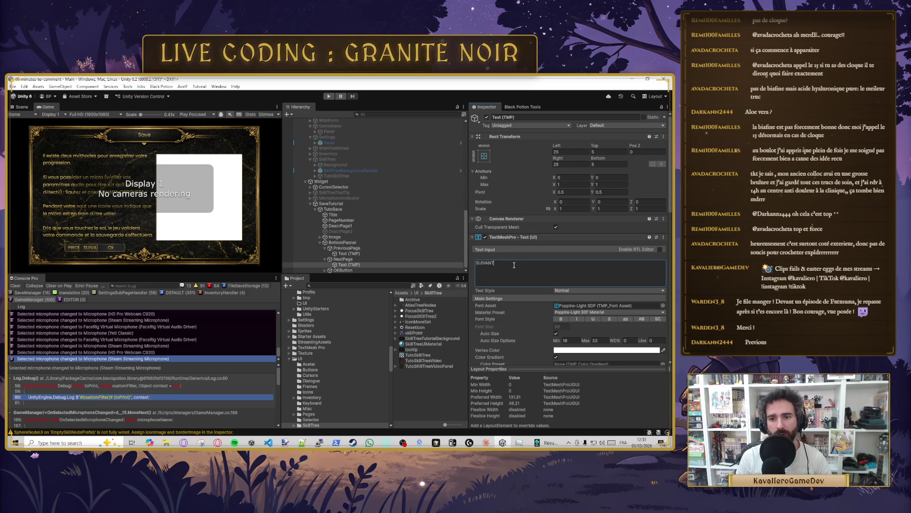
{"action": "key", "text": "ctrl+s"}
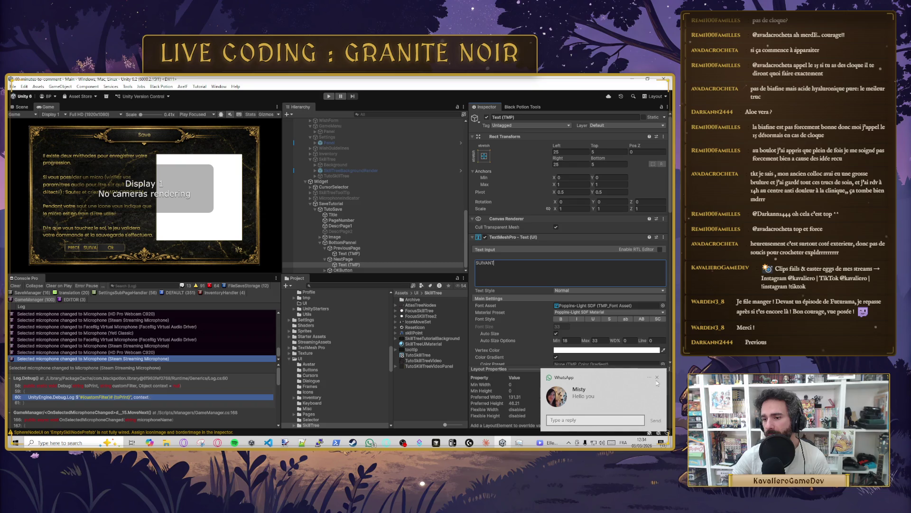
{"action": "left_click", "coordinate": [569, 442]}
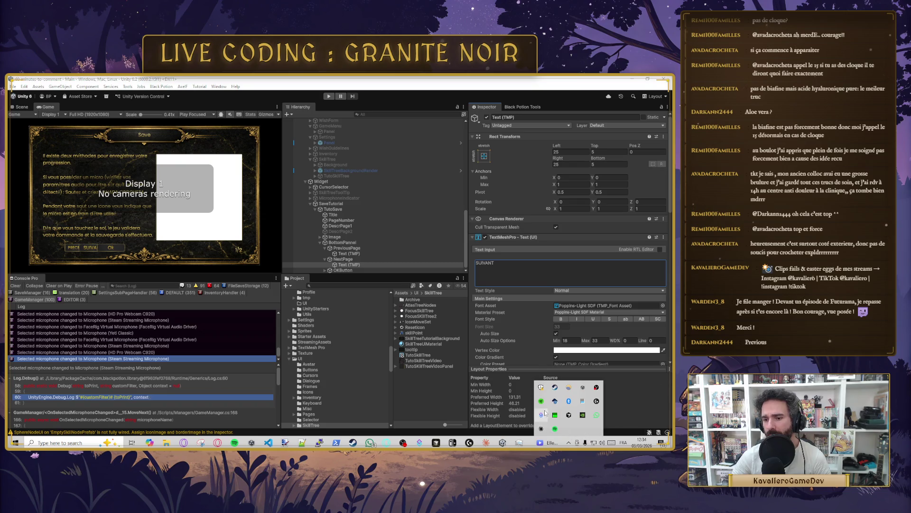
{"action": "right_click", "coordinate": [596, 415]}
{"action": "left_click", "coordinate": [609, 407]}
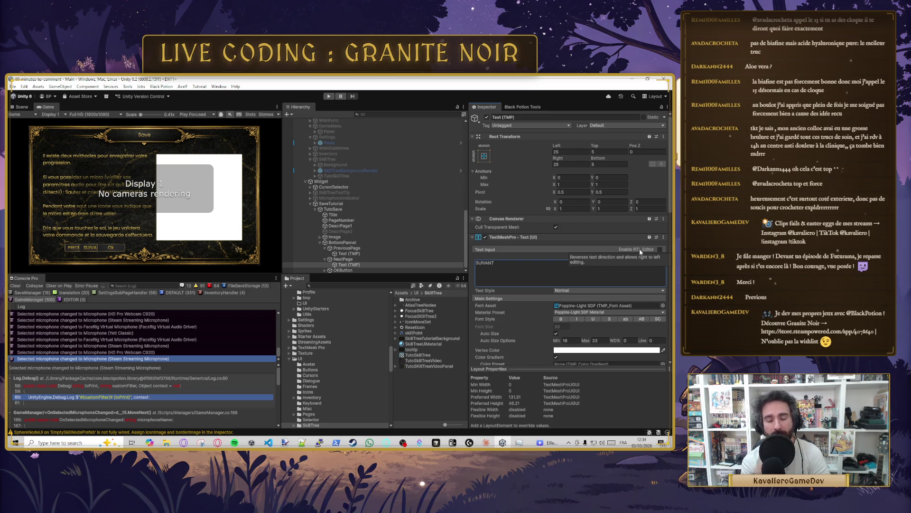
{"action": "left_click", "coordinate": [409, 204]}
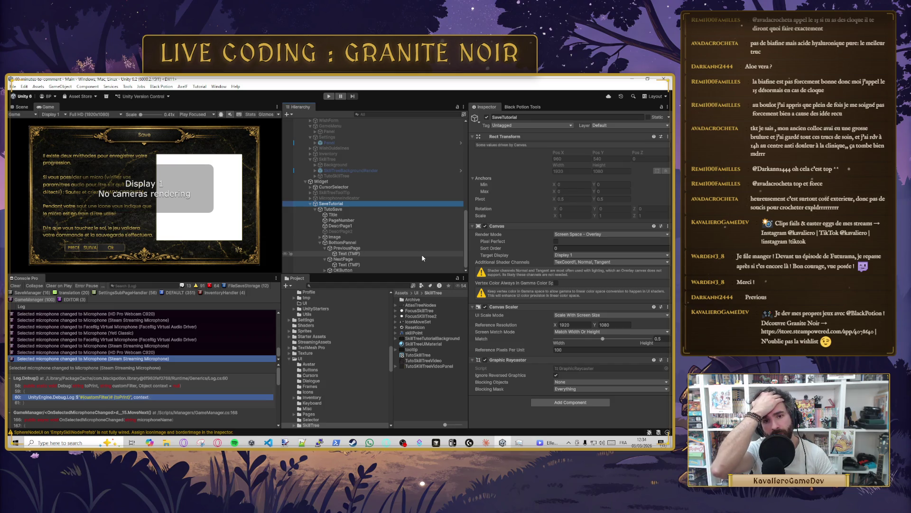
Step: Create a MonoBehaviour script named TutorialBehaviour in the Scripts/Behaviours folder
{"action": "scroll", "coordinate": [302, 347], "scroll_direction": "up", "scroll_amount": 5}
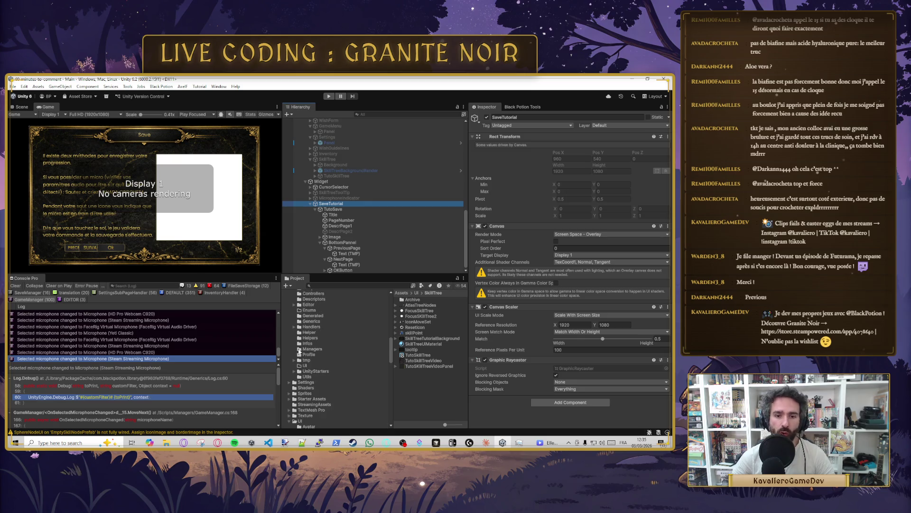
{"action": "left_click", "coordinate": [308, 346]}
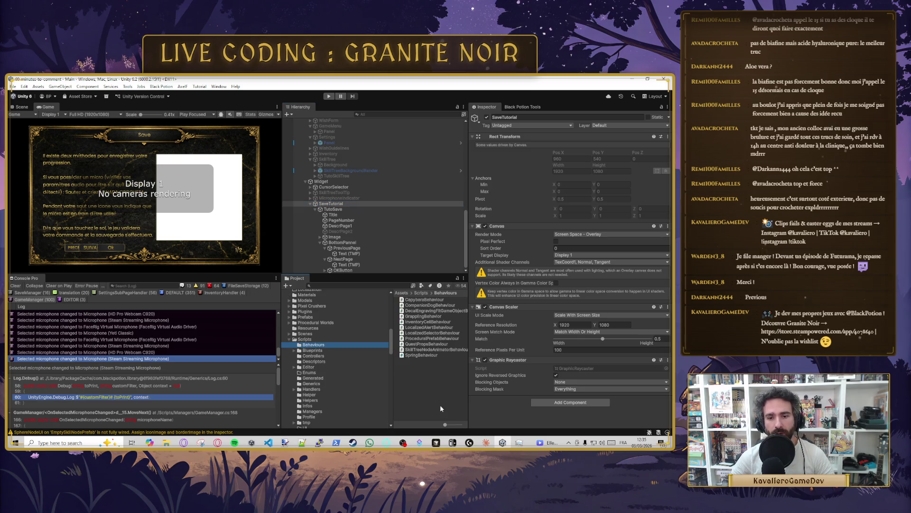
{"action": "right_click", "coordinate": [424, 387]}
{"action": "mouse_move", "coordinate": [460, 186]}
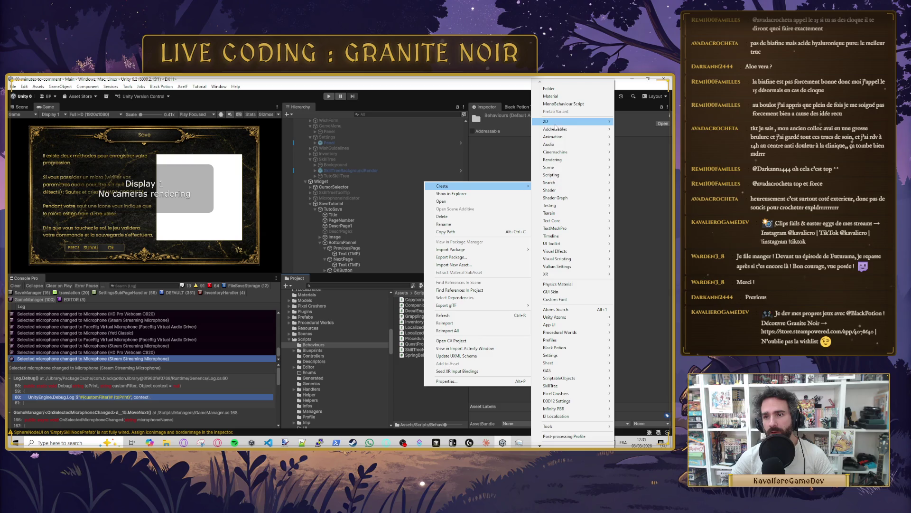
{"action": "left_click", "coordinate": [566, 103]}
{"action": "type", "text": "T"}
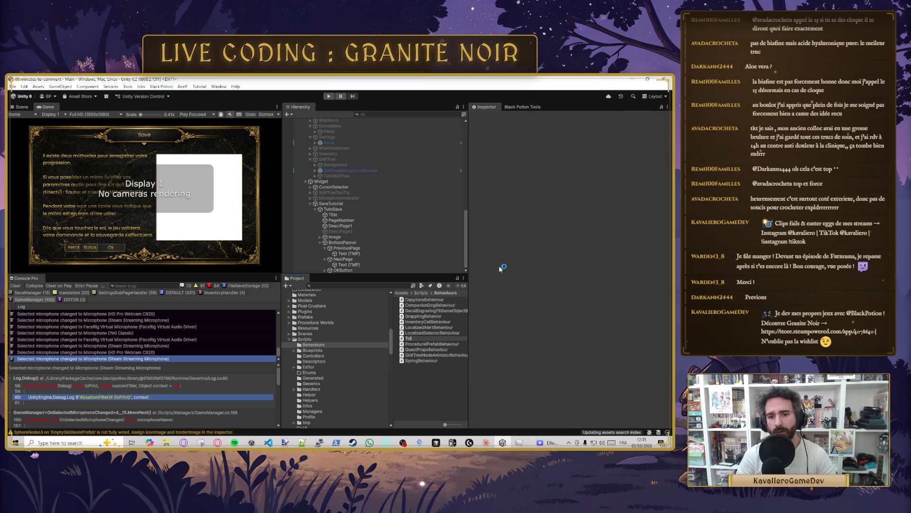
{"action": "type", "text": "utorialBehaviou"}
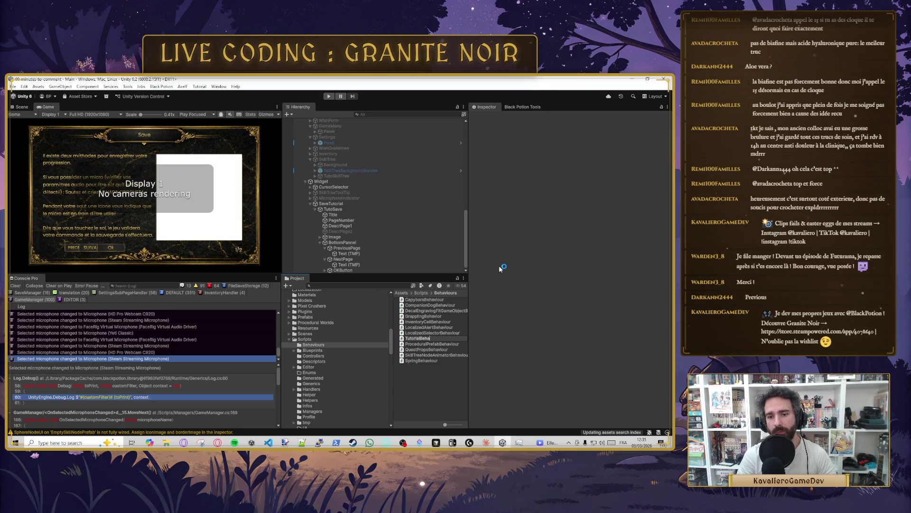
{"action": "type", "text": "r"}
{"action": "key", "text": "Return"}
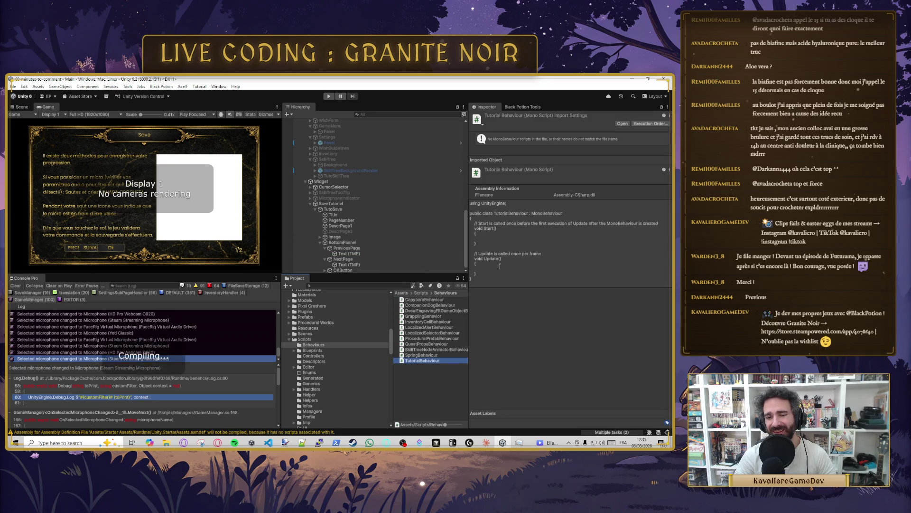
Step: Try attaching TutorialBehaviour to SaveTutorial and dismiss the can't-add-script error
{"action": "left_click", "coordinate": [342, 204]}
{"action": "mouse_move", "coordinate": [421, 360]}
{"action": "left_mouse_down"}
{"action": "mouse_move", "coordinate": [335, 200]}
{"action": "mouse_move", "coordinate": [534, 386]}
{"action": "mouse_move", "coordinate": [513, 404]}
{"action": "left_mouse_up"}
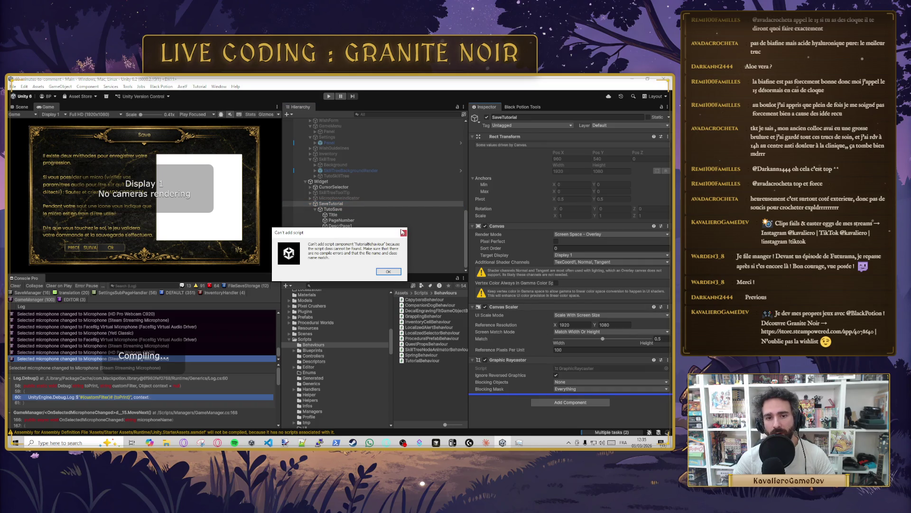
{"action": "left_click", "coordinate": [403, 233]}
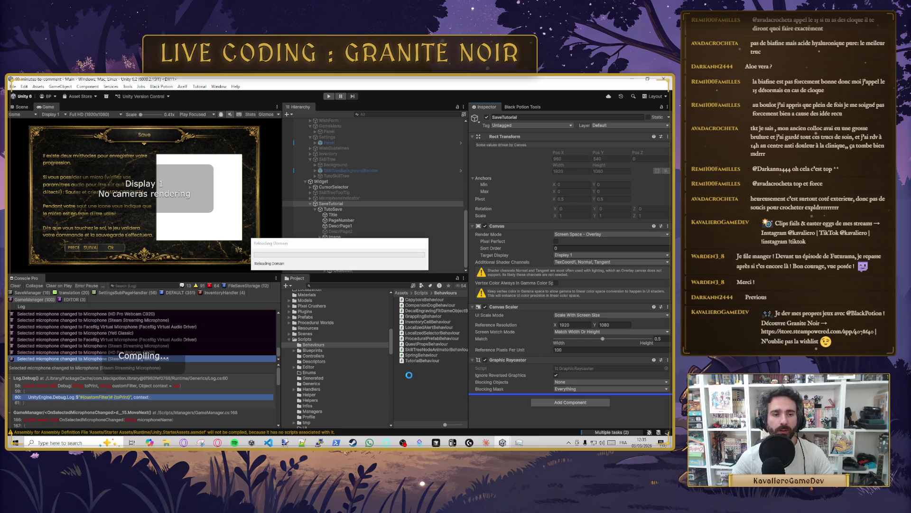